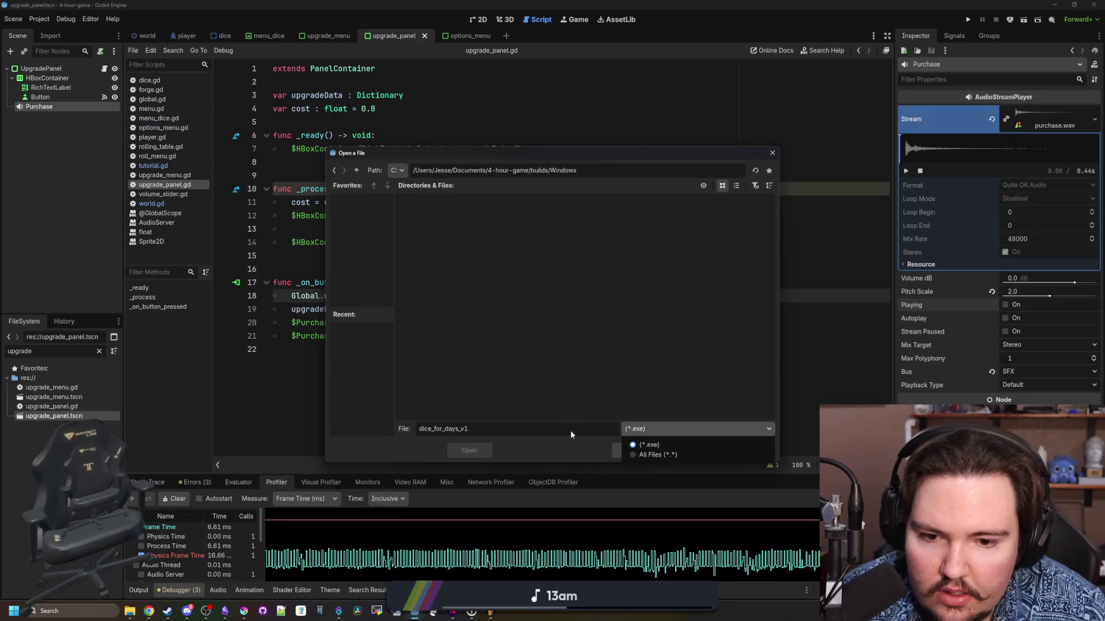
- Point the Windows Desktop export path into the builds/Windows folder instead of picking a file
click(620, 454)
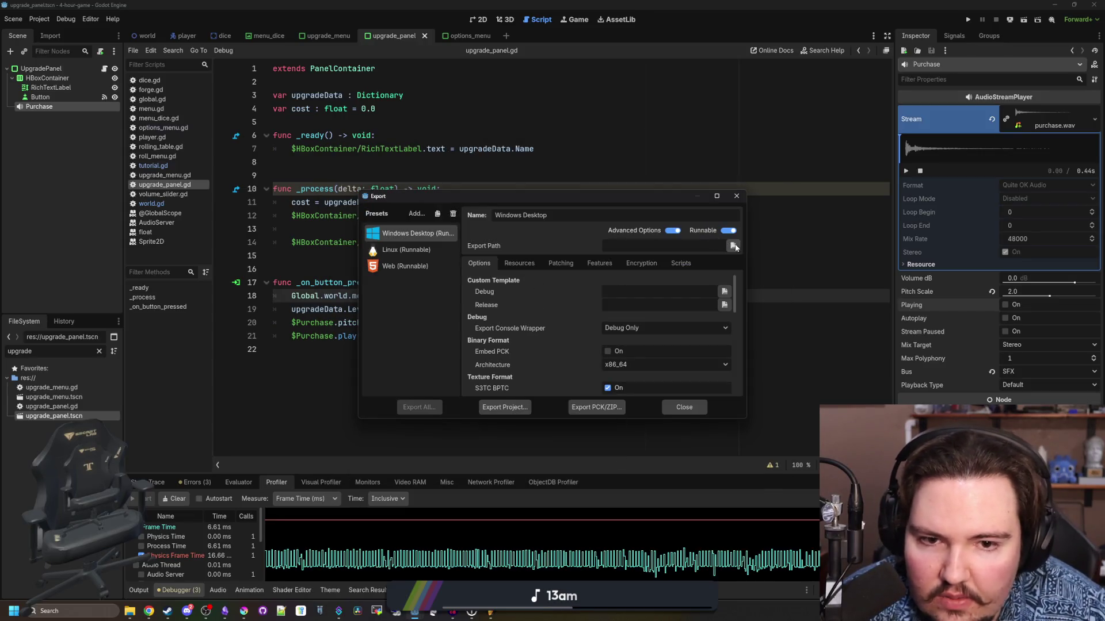
click(733, 246)
double_click(426, 209)
double_click(510, 212)
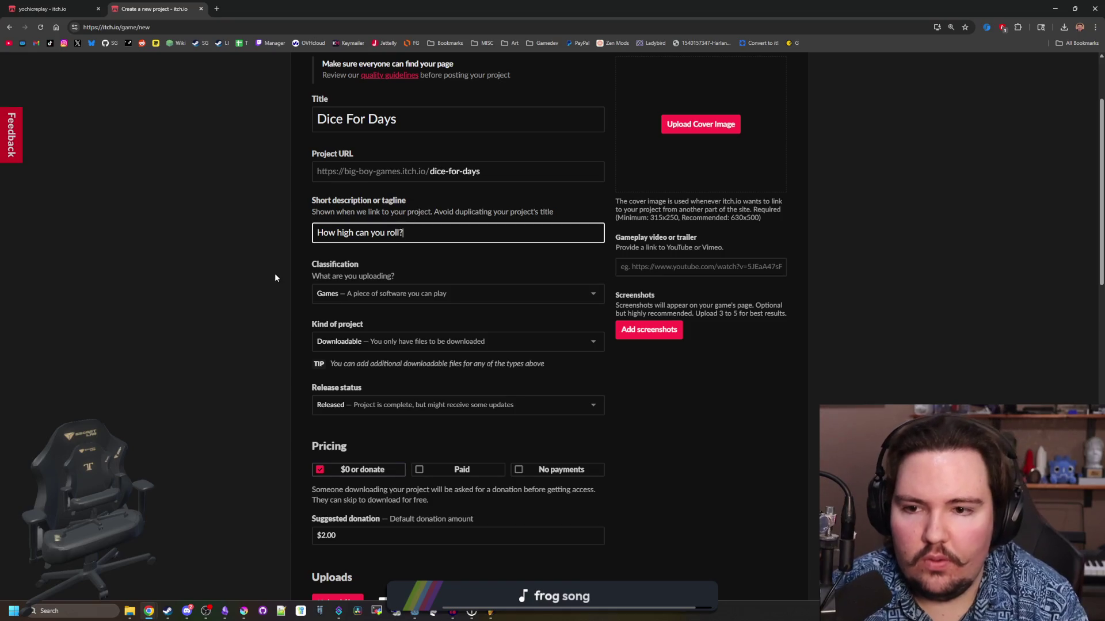
- Scroll down to the uploads area and dismiss the first file picker
scroll(243, 263, down, 3)
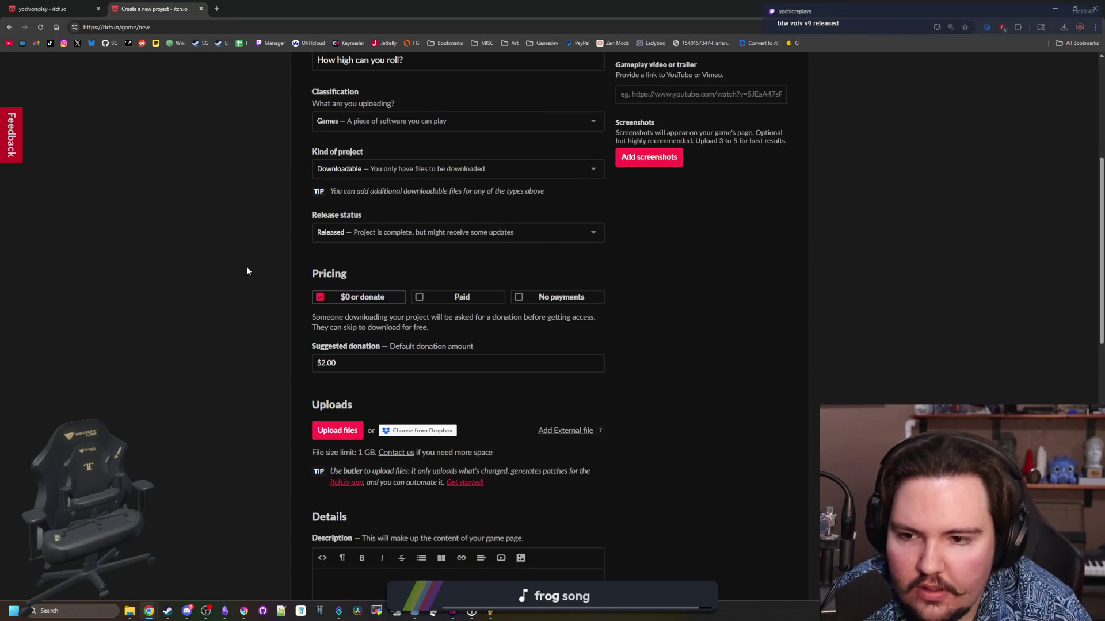
scroll(232, 278, down, 2)
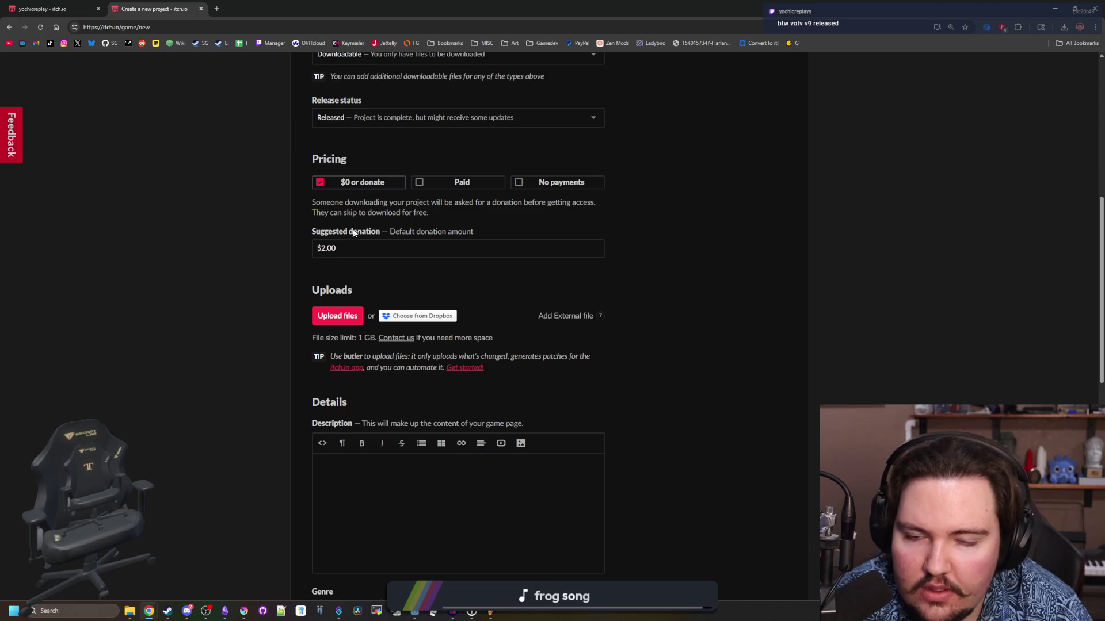
scroll(305, 305, down, 1)
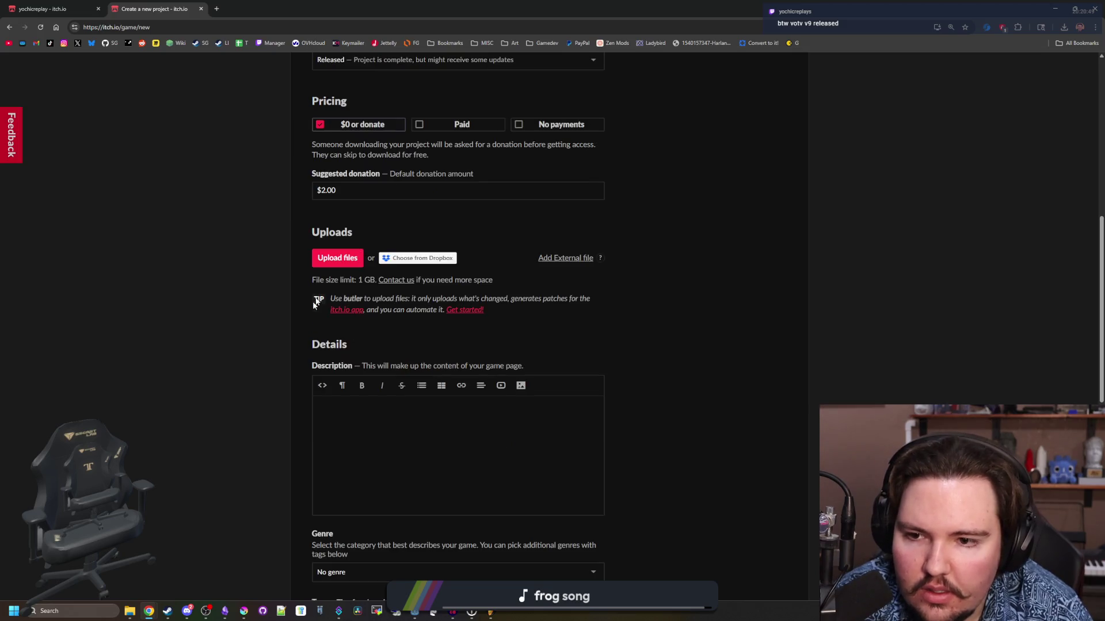
click(338, 260)
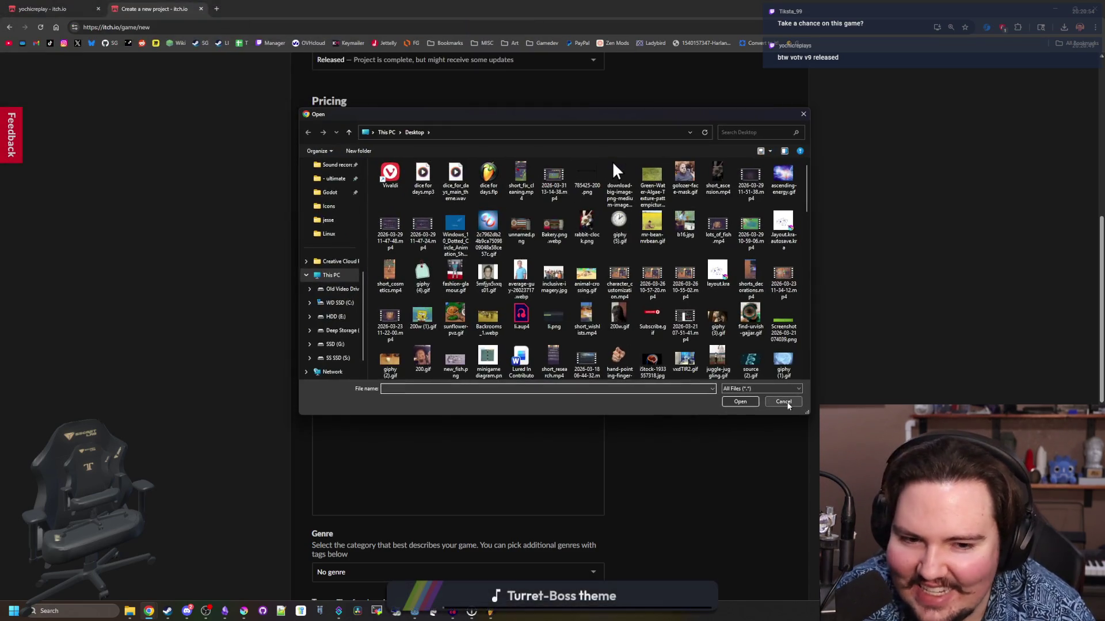
click(783, 402)
- Replace the tagline with 'Take a chance on this game?'
scroll(276, 284, up, 8)
triple_click(417, 346)
text(T)
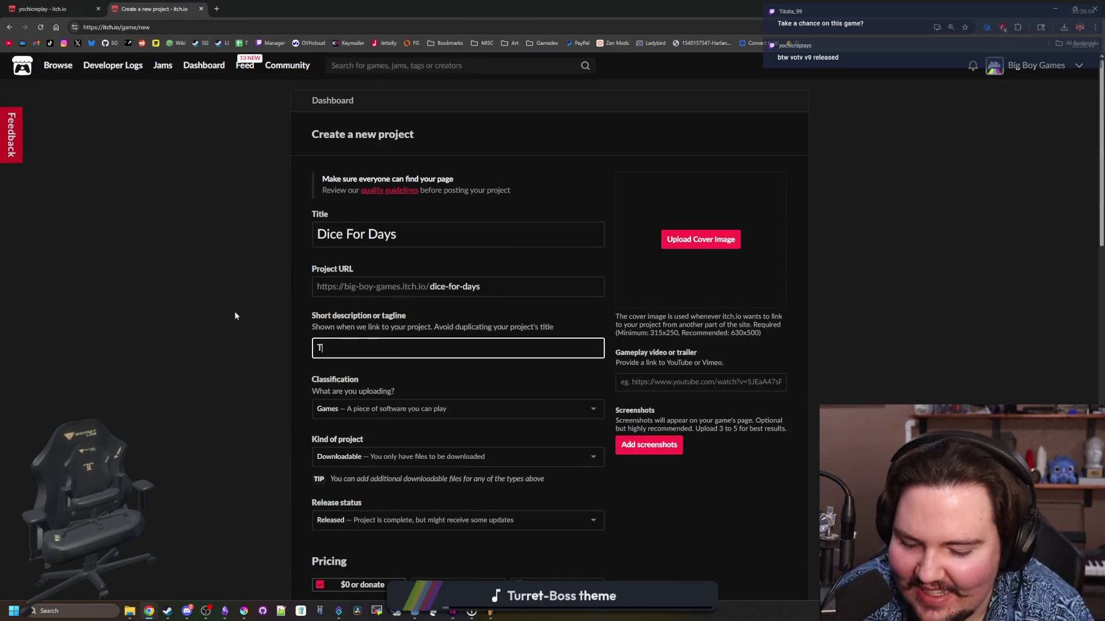
text(ake a chance on this game?)
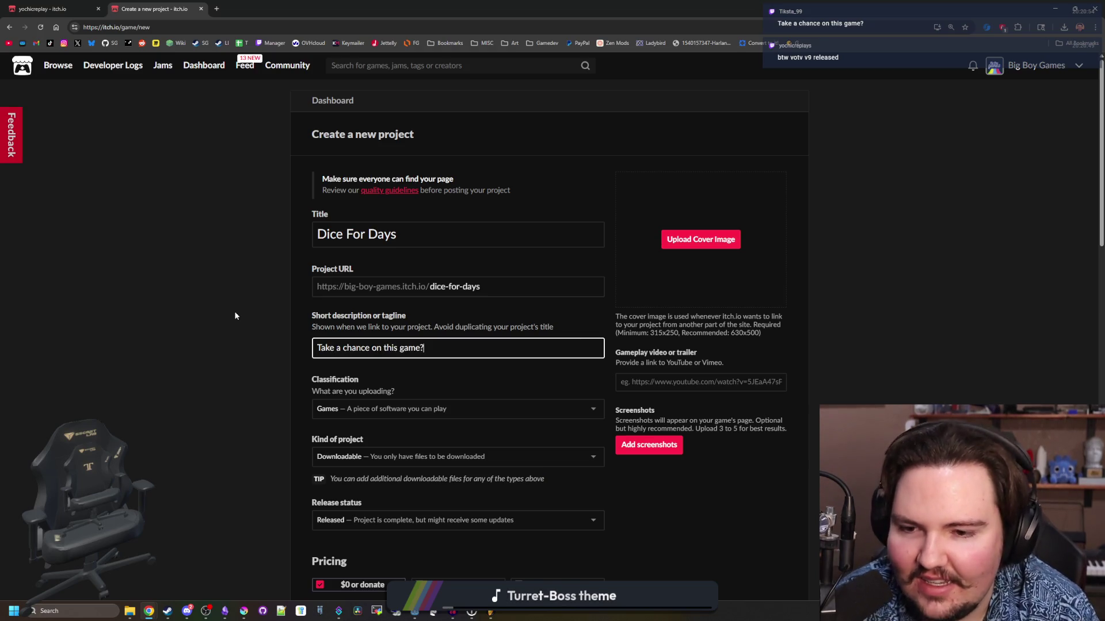
scroll(235, 316, down, 8)
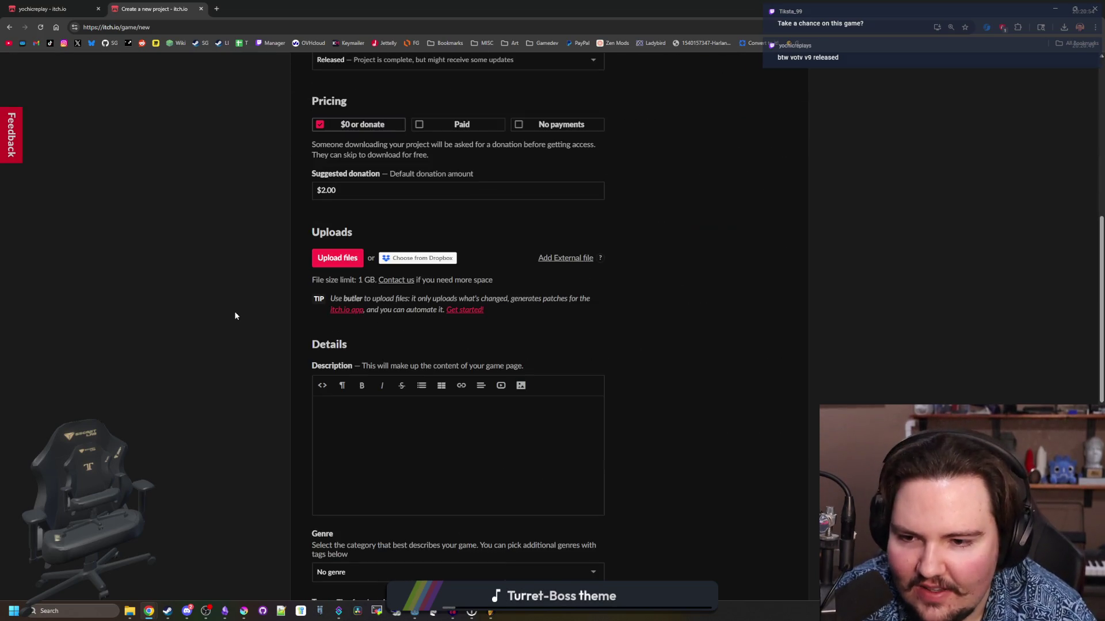
click(344, 257)
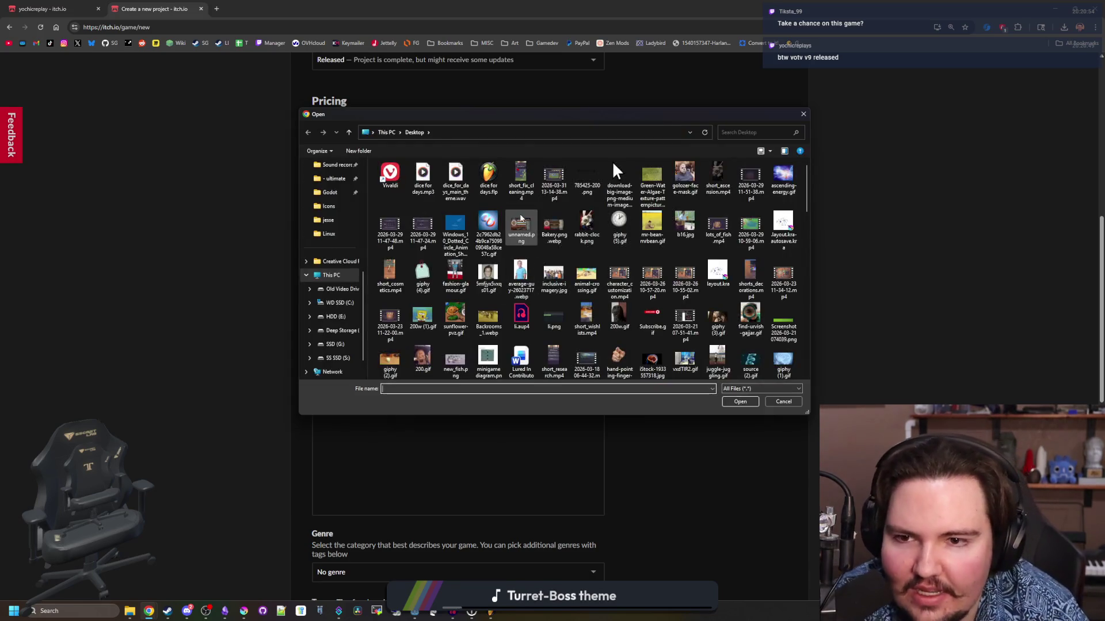
- Browse the file picker to Documents/4-hour-game/builds/Windows
scroll(331, 234, up, 5)
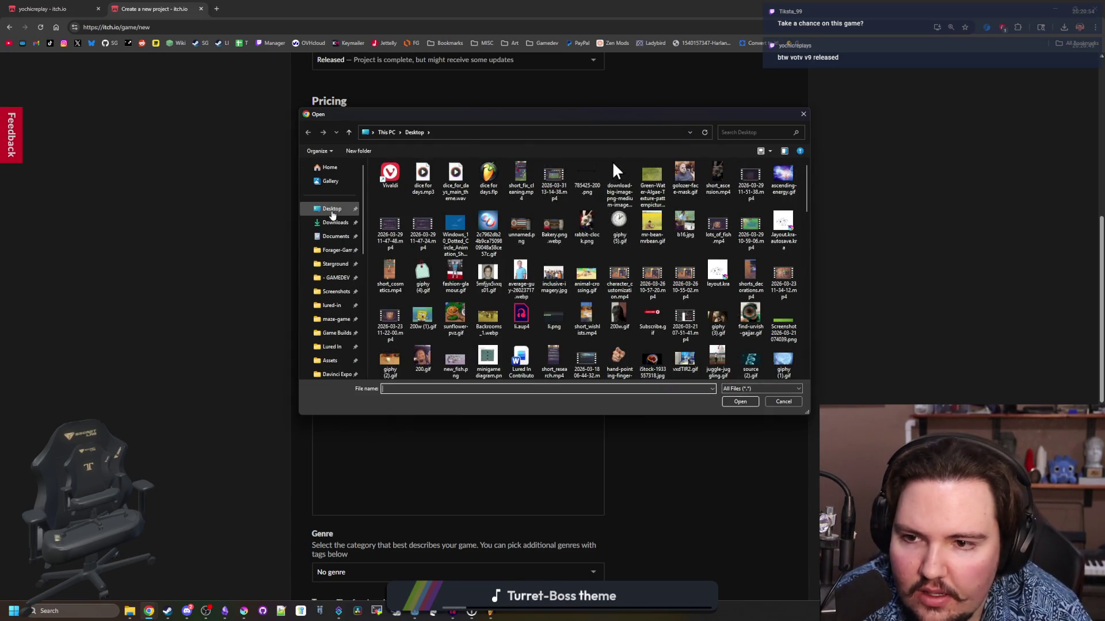
click(332, 236)
double_click(425, 178)
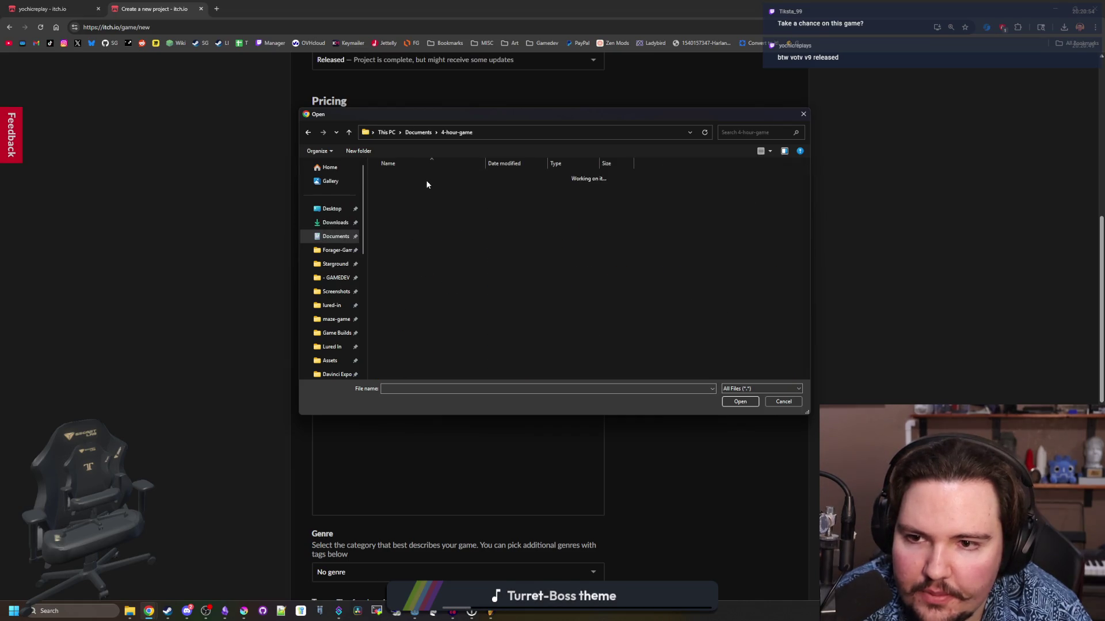
double_click(418, 190)
double_click(416, 202)
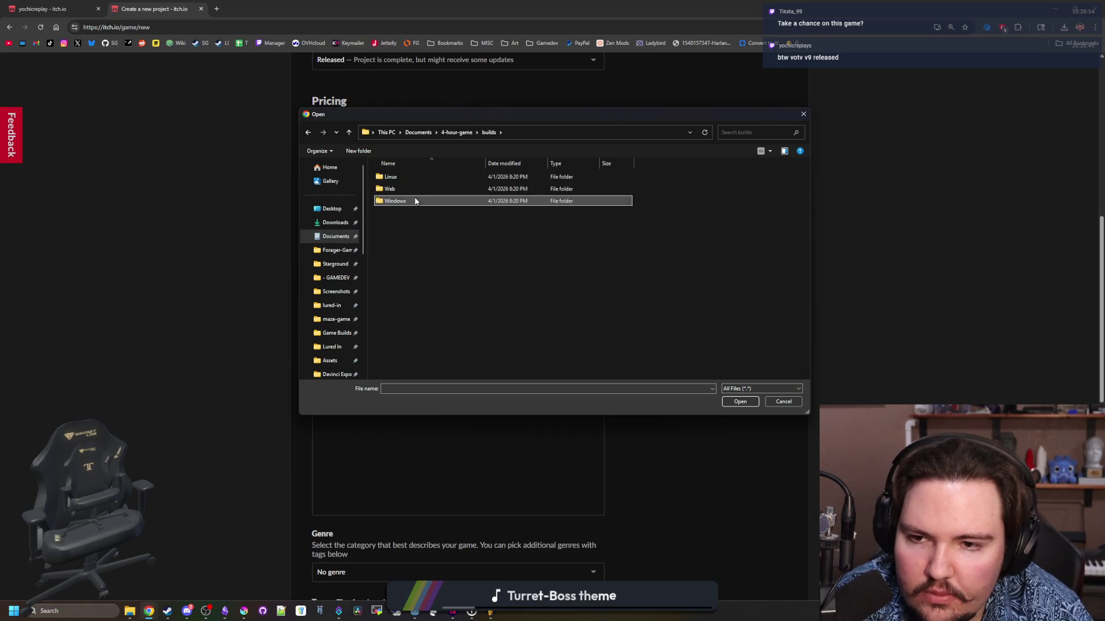
- Create a new ZIP archive, dfd_windows_v1.zip, in the Windows build folder
right_click(437, 213)
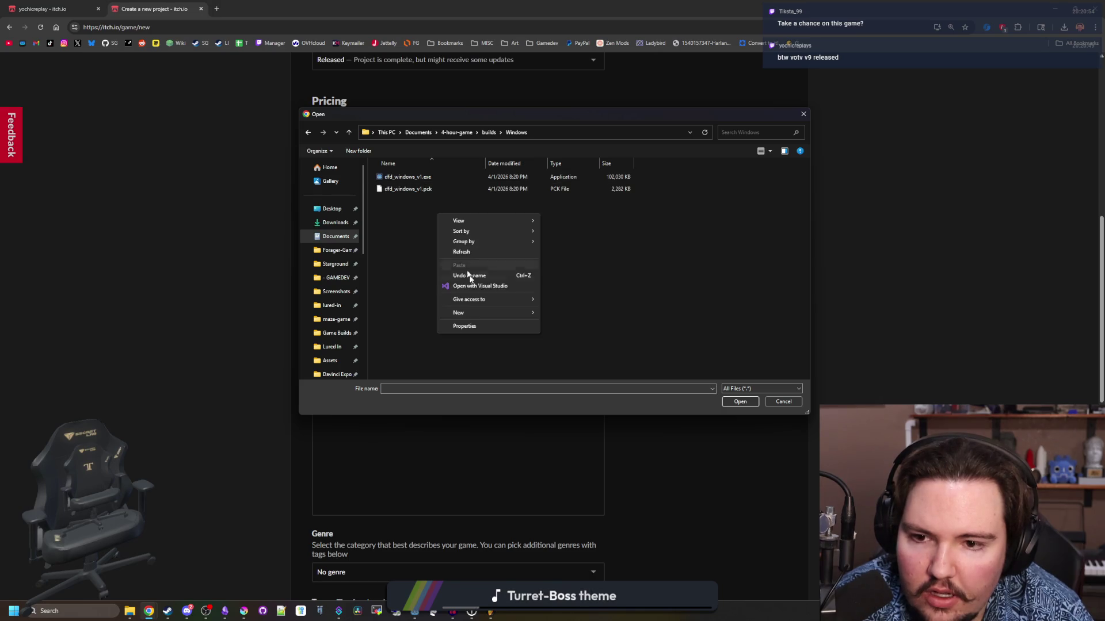
mouse_move(496, 311)
click(601, 440)
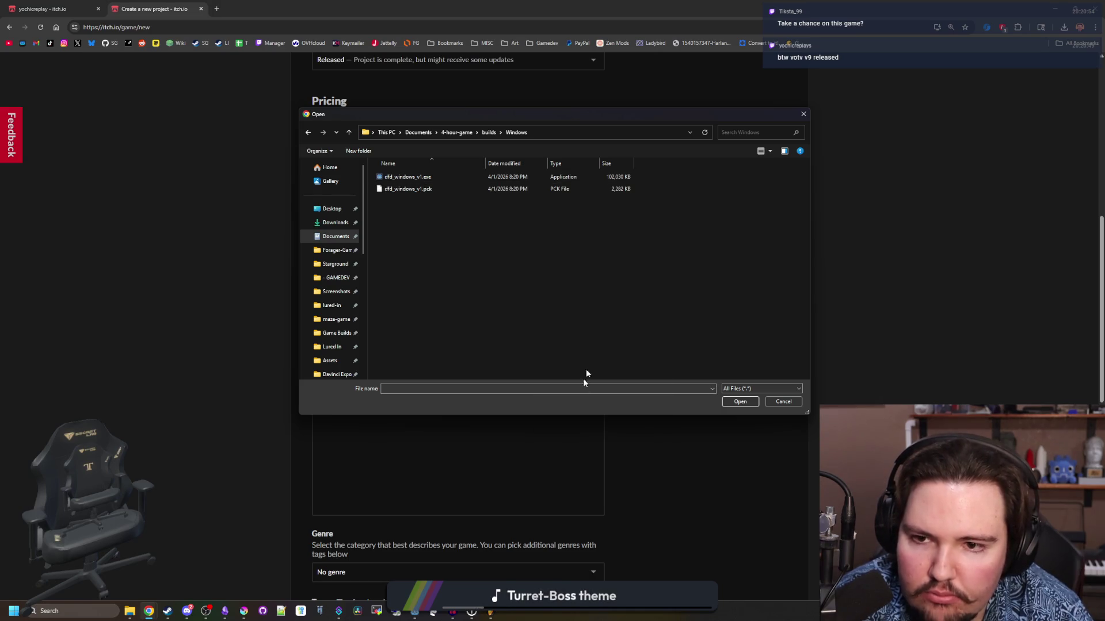
text(dfd_.zip)
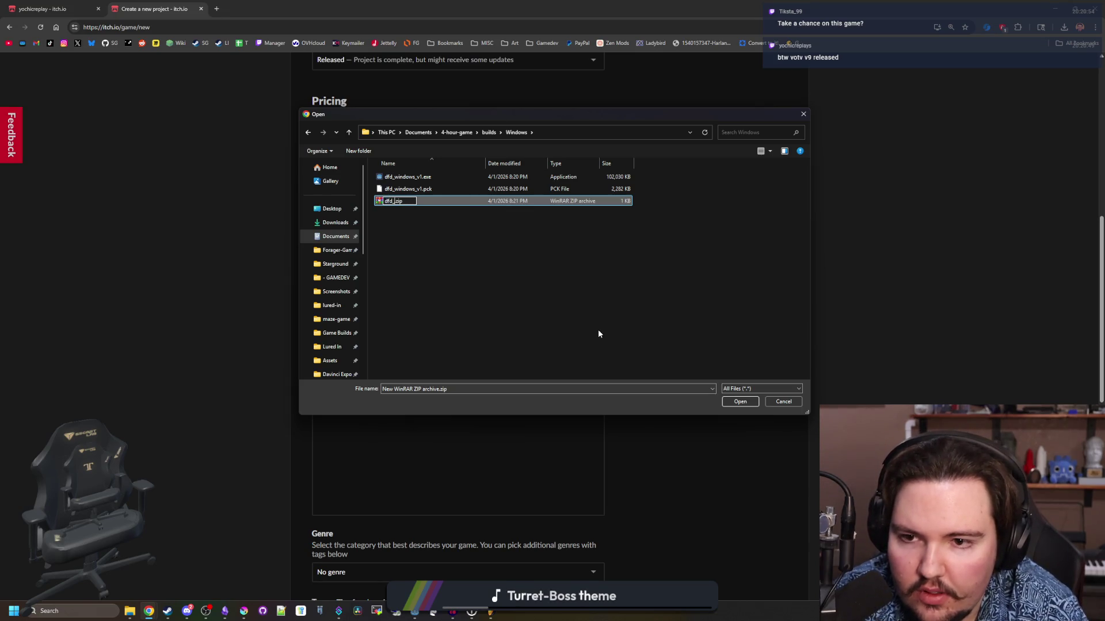
text(1)
key(Return)
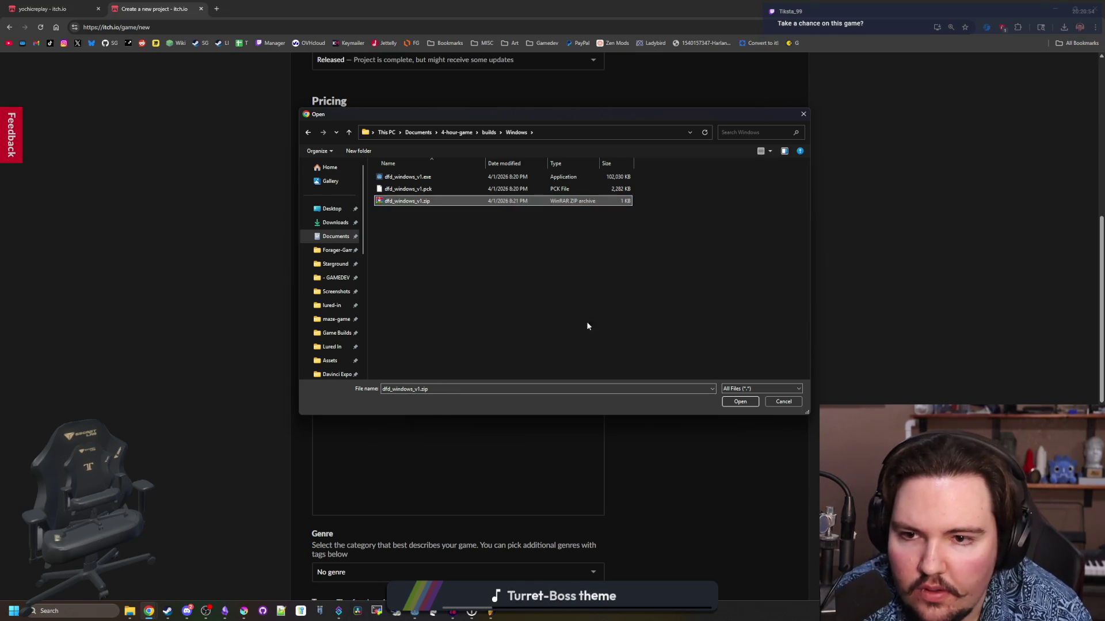
- Rename the Windows build files to dfd.exe and dfd.pck
click(427, 188)
click(423, 179)
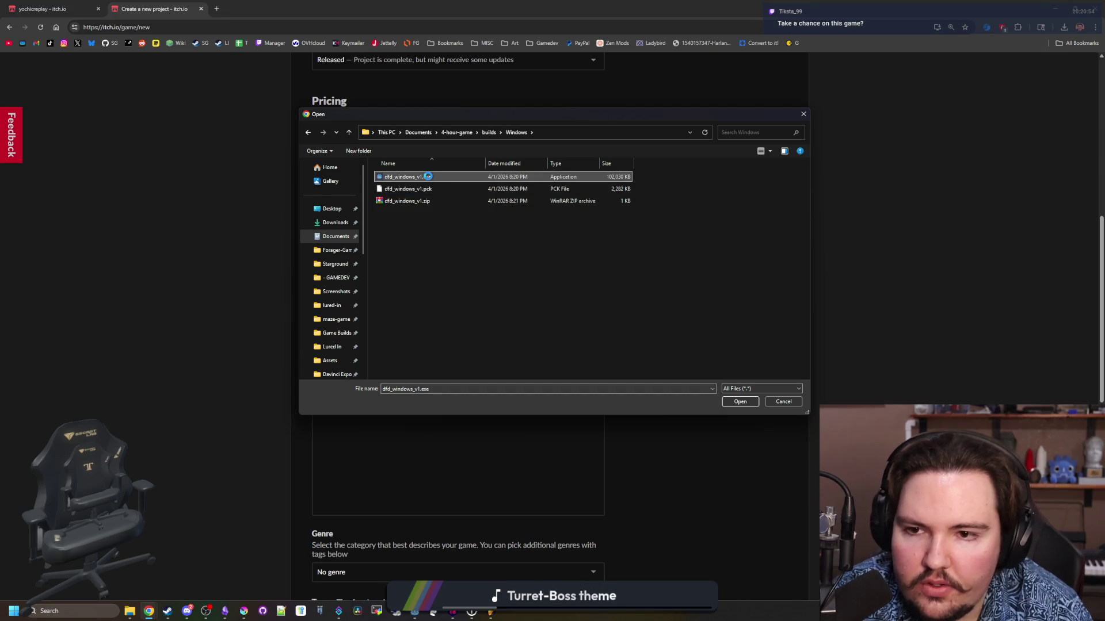
right_click(427, 177)
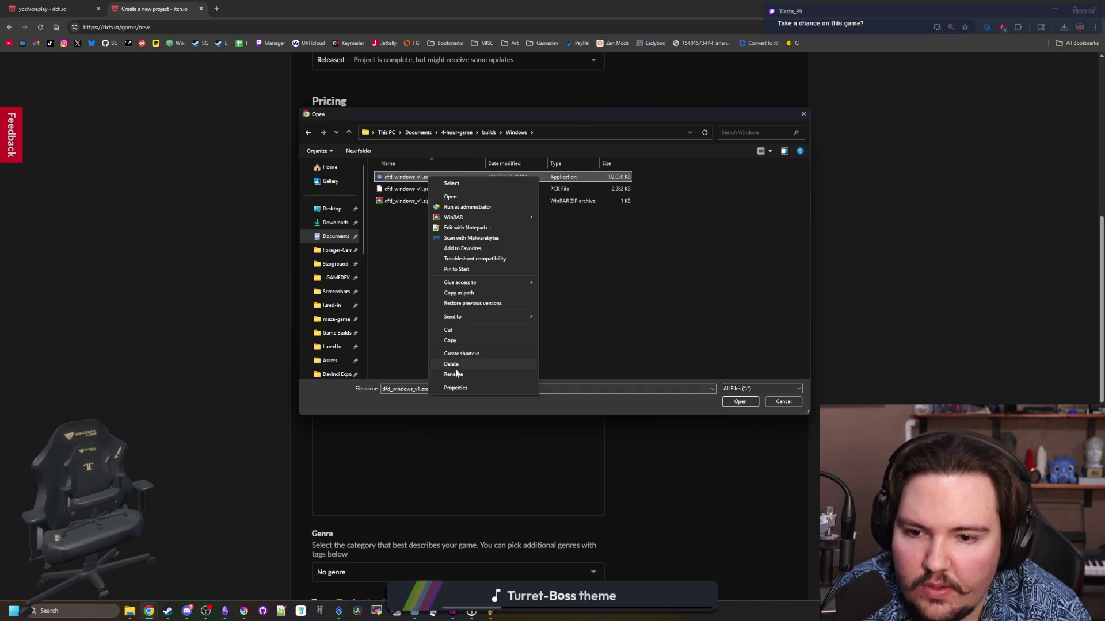
click(489, 374)
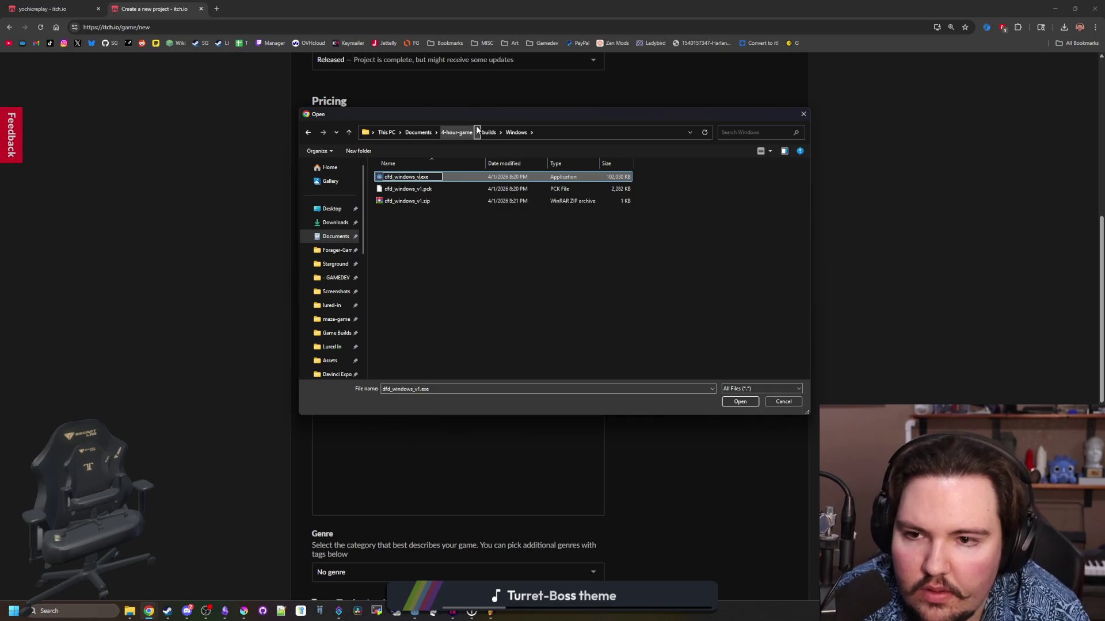
text(dfd)
key(Return)
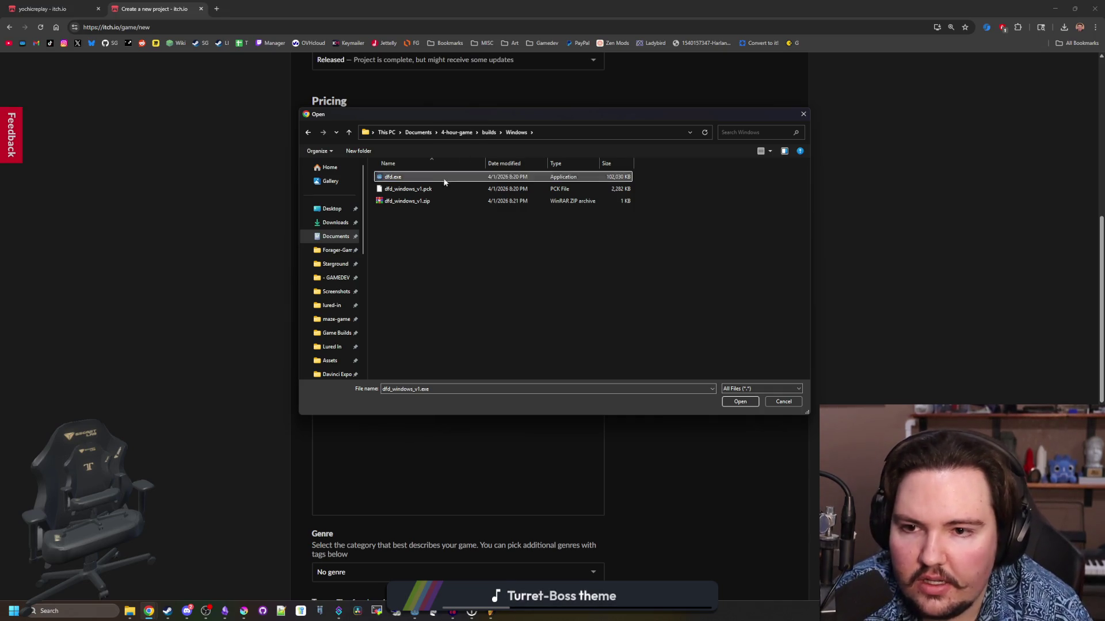
click(422, 189)
right_click(423, 188)
click(456, 354)
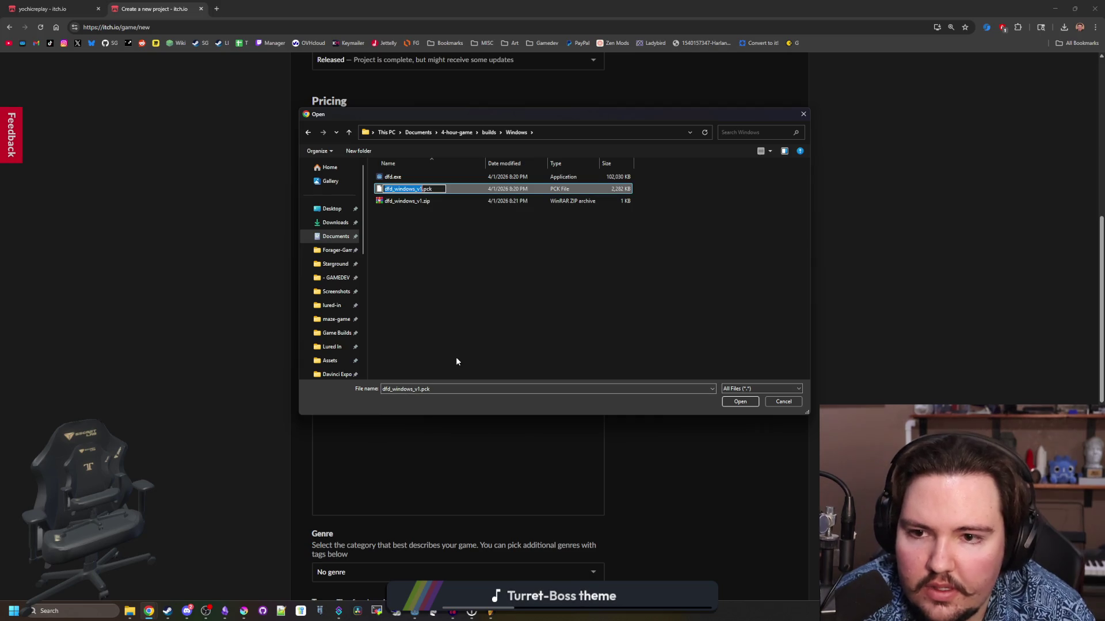
key(Right)
key(BackSpace)
key(BackSpace)
key(BackSpace)
key(BackSpace)
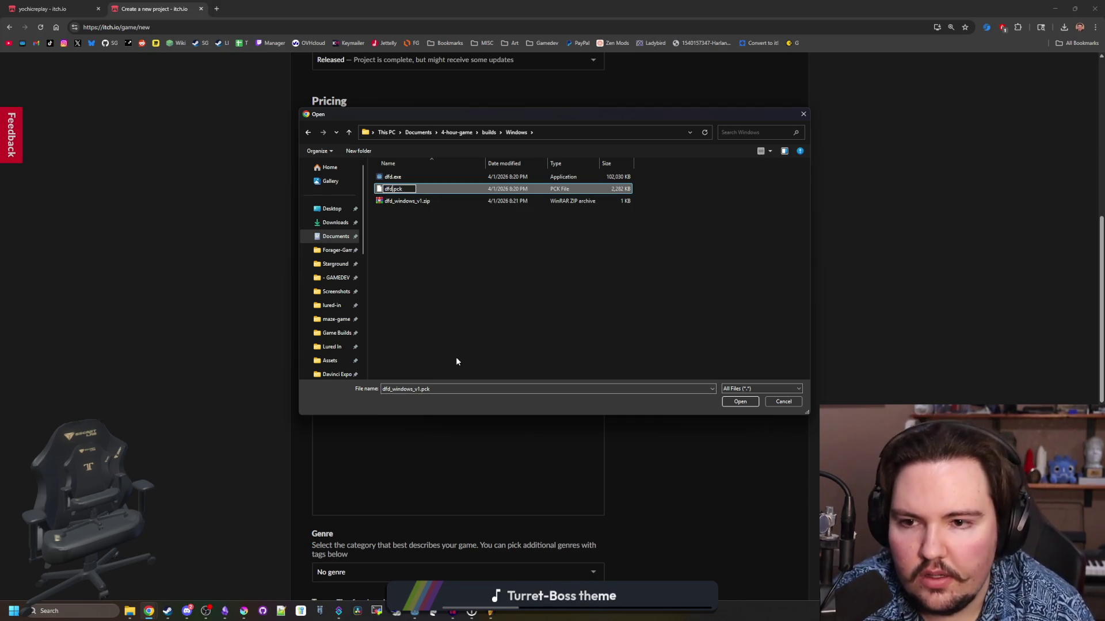
key(Return)
- Pack dfd.exe and dfd.pck into dfd_windows_v1.zip and upload the archive
ctrl+click(405, 178)
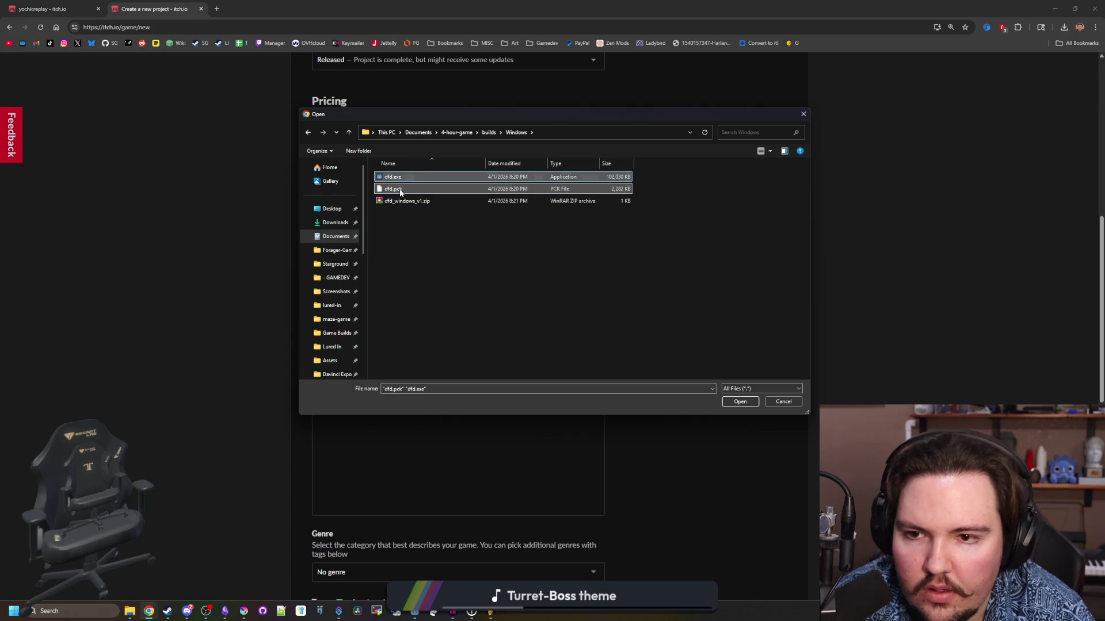
mouse_move(405, 178)
mouse_down()
mouse_move(409, 197)
mouse_move(425, 210)
mouse_move(433, 203)
mouse_up()
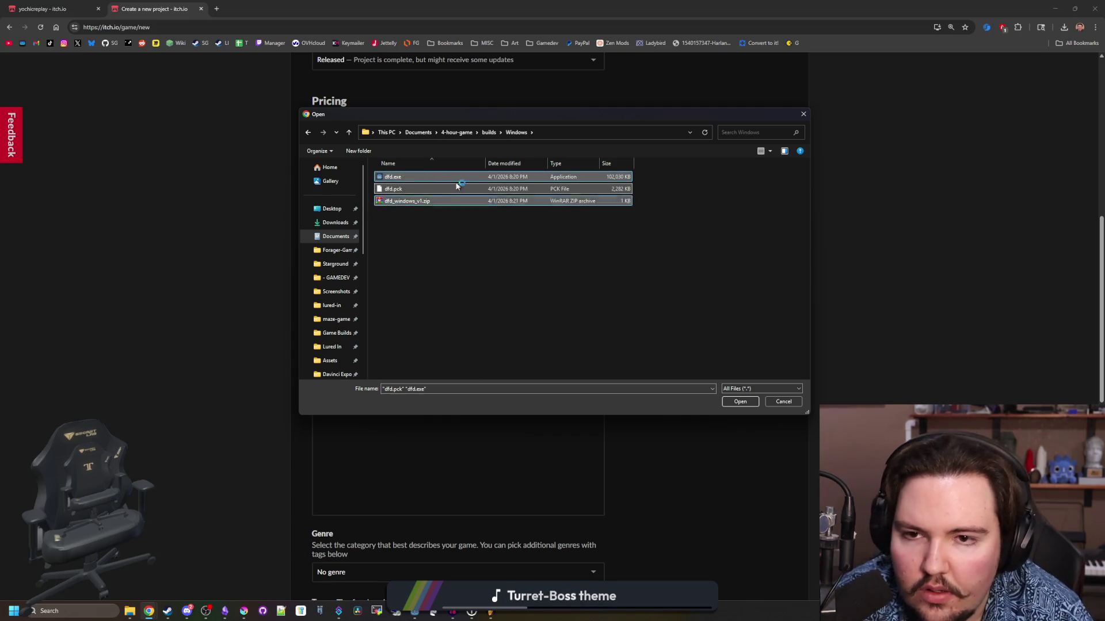
click(411, 203)
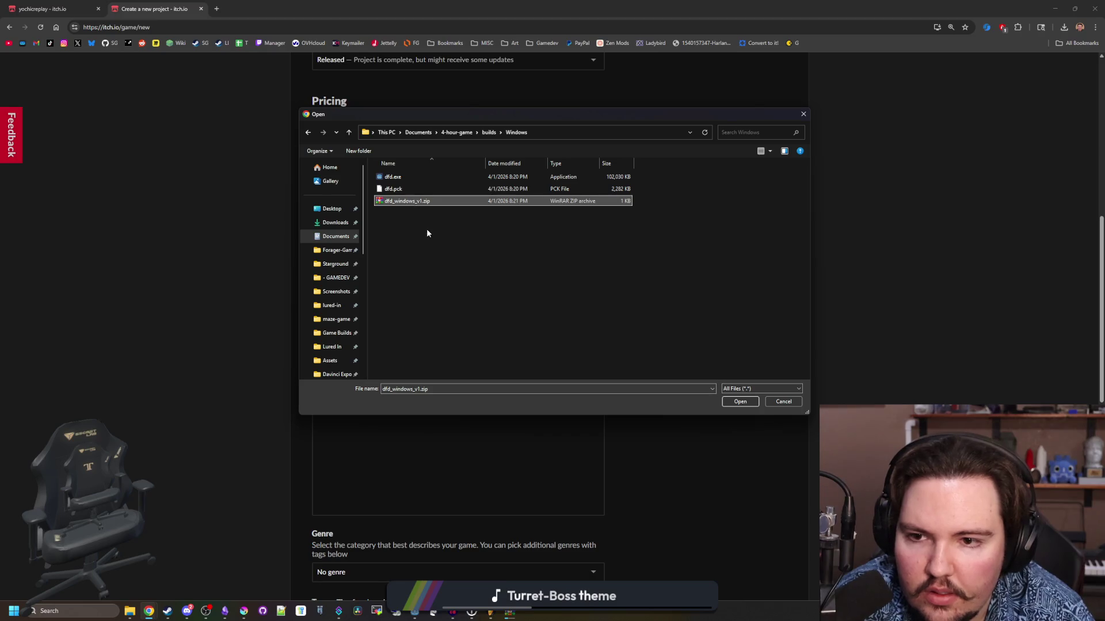
double_click(406, 201)
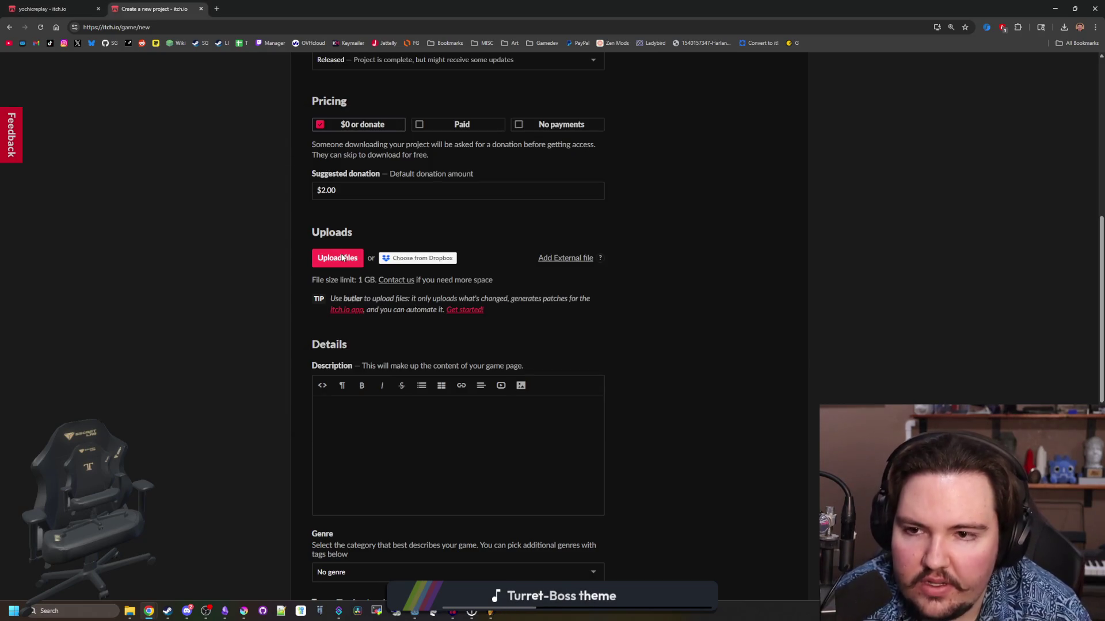
scroll(344, 259, up, 1)
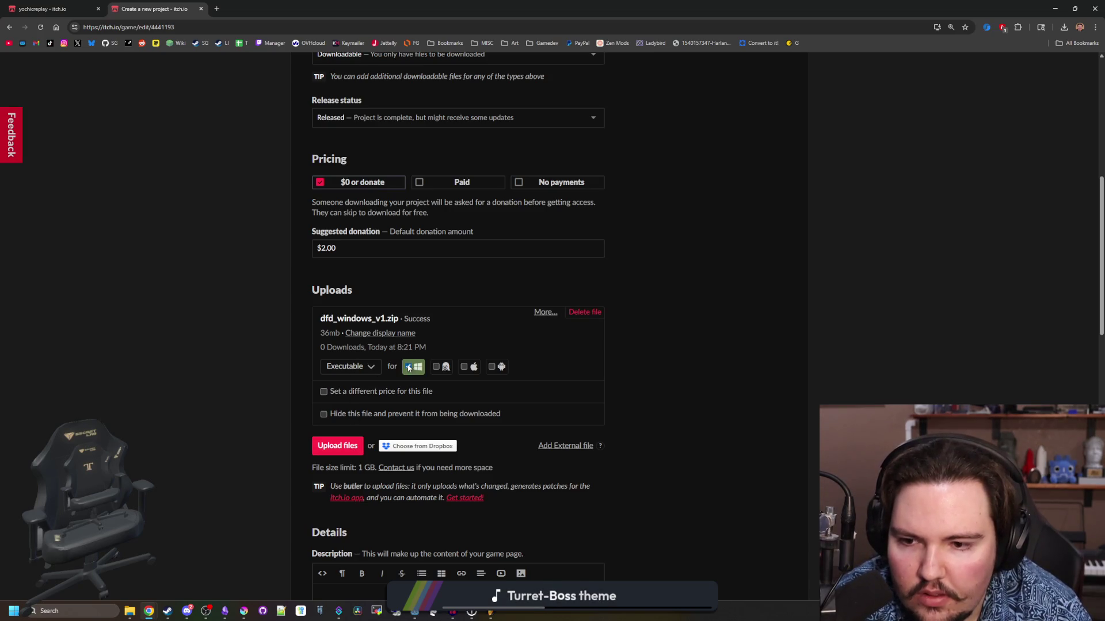
click(343, 447)
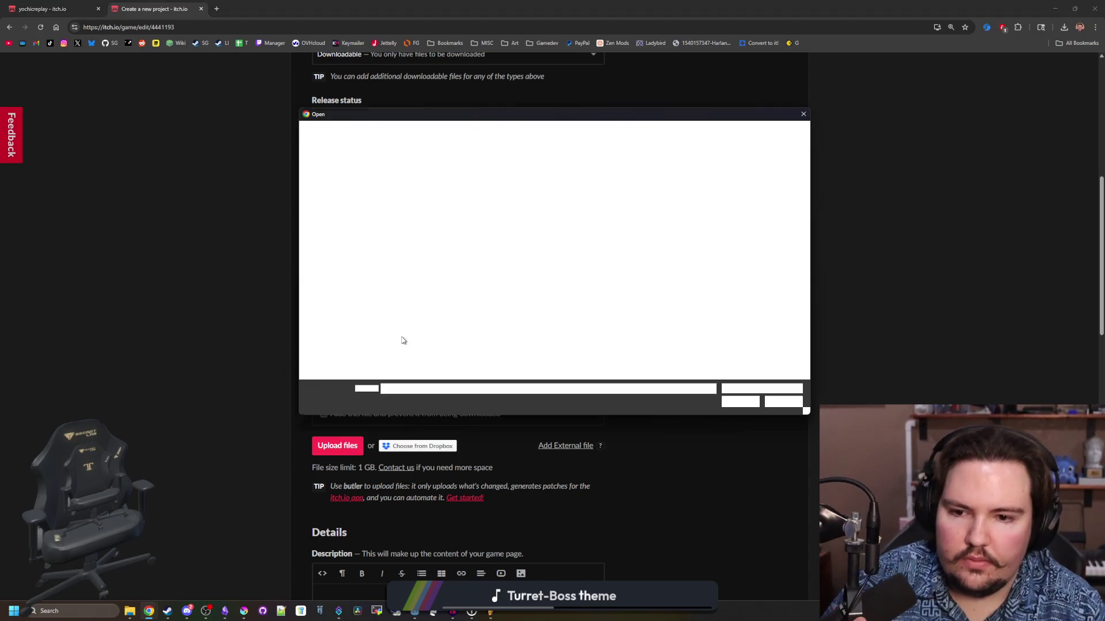
- In builds/Linux, create a new ZIP archive named dfd_linux_v1.zip
click(488, 135)
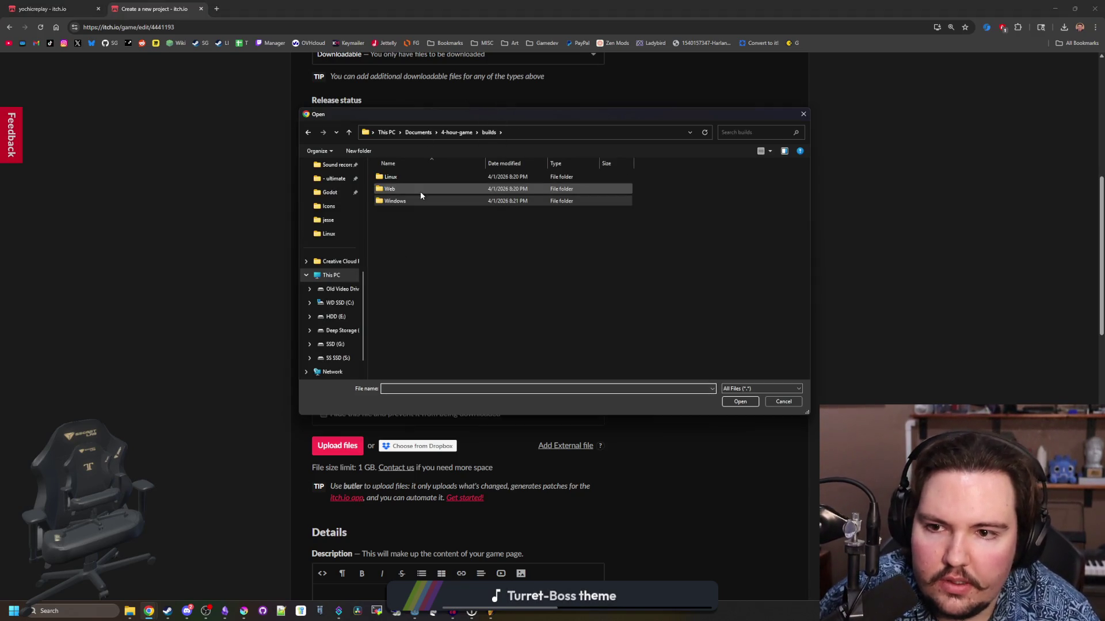
double_click(409, 177)
right_click(426, 252)
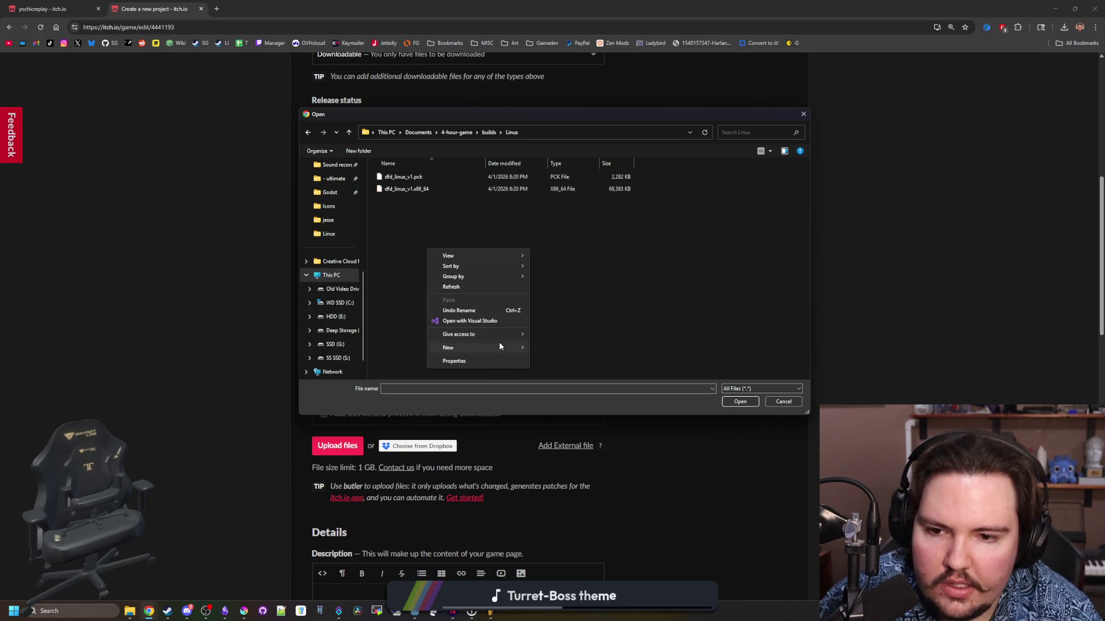
mouse_move(499, 345)
click(570, 481)
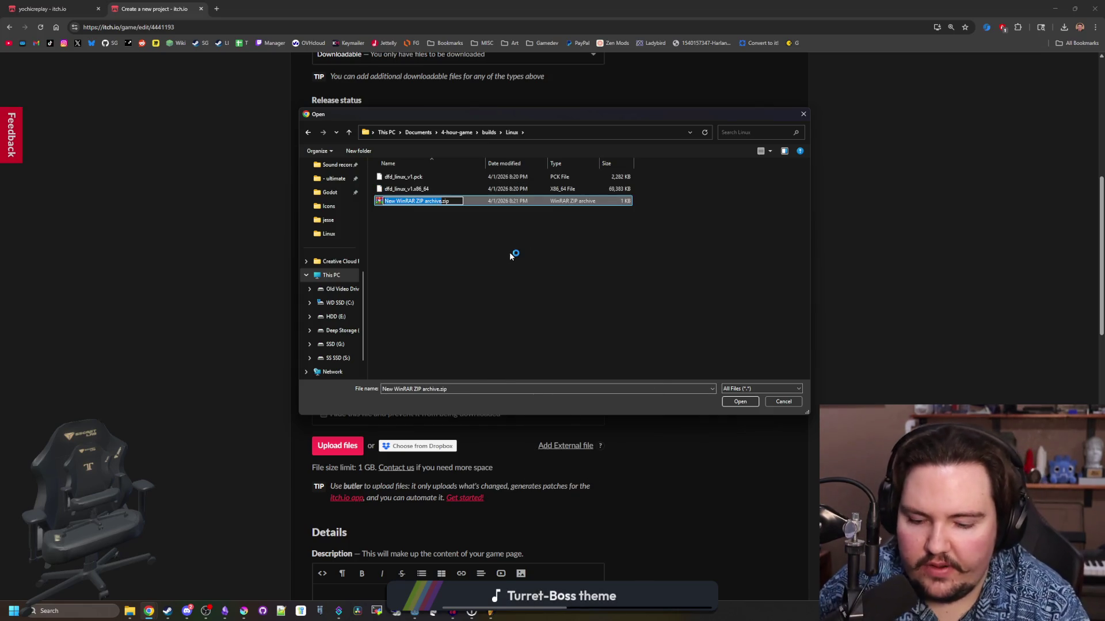
text(dfd_linux_)
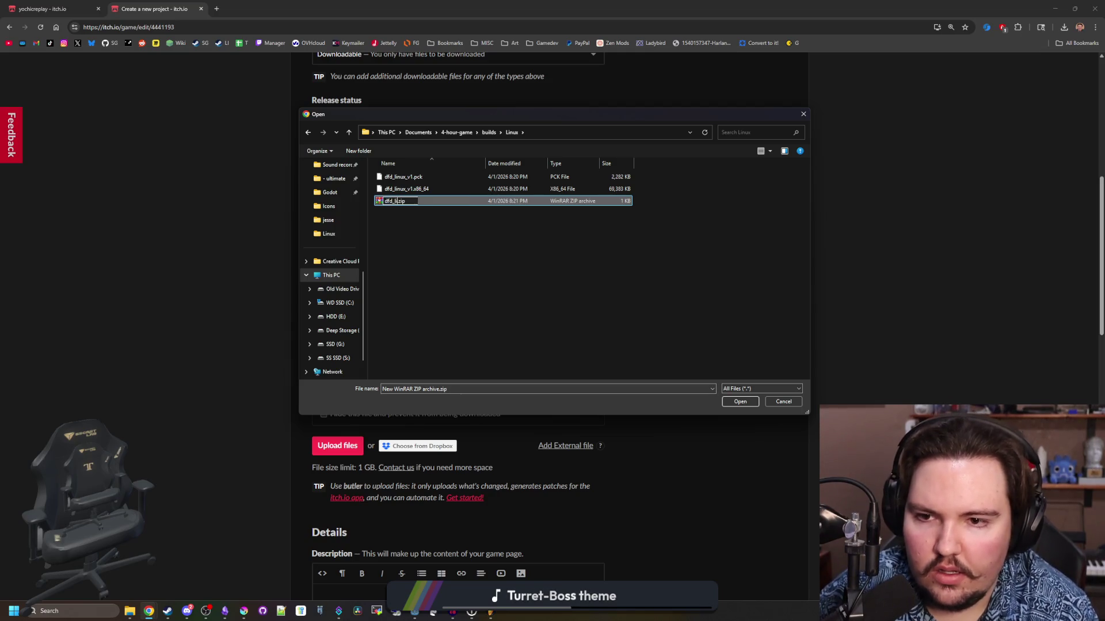
text(v1)
key(Return)
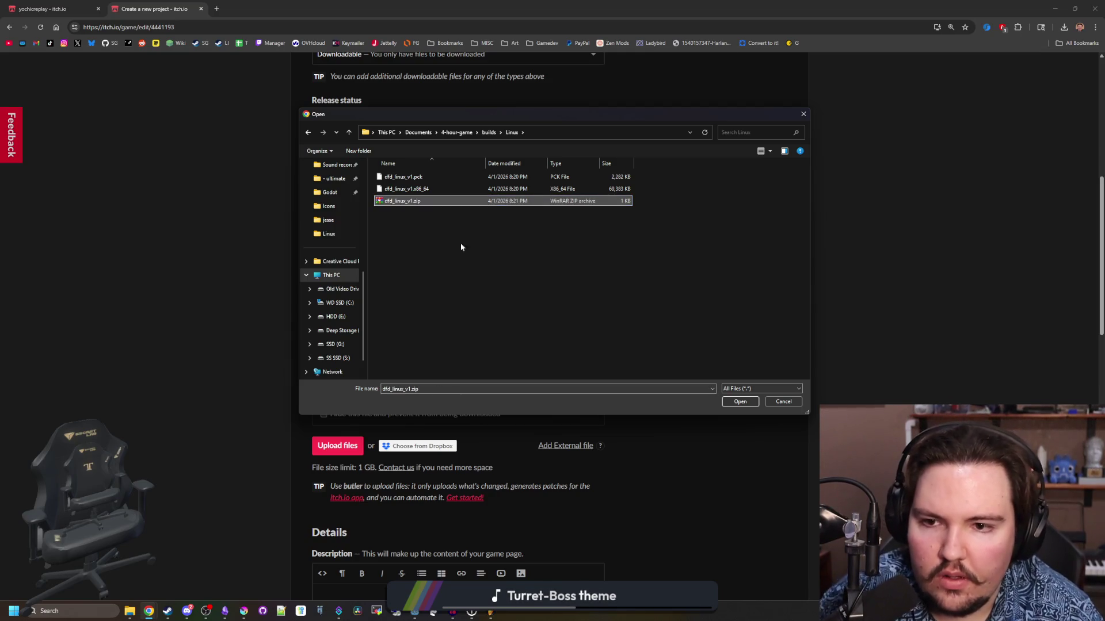
- Rename the Linux executable to dfd.x86_64
click(404, 192)
right_click(403, 188)
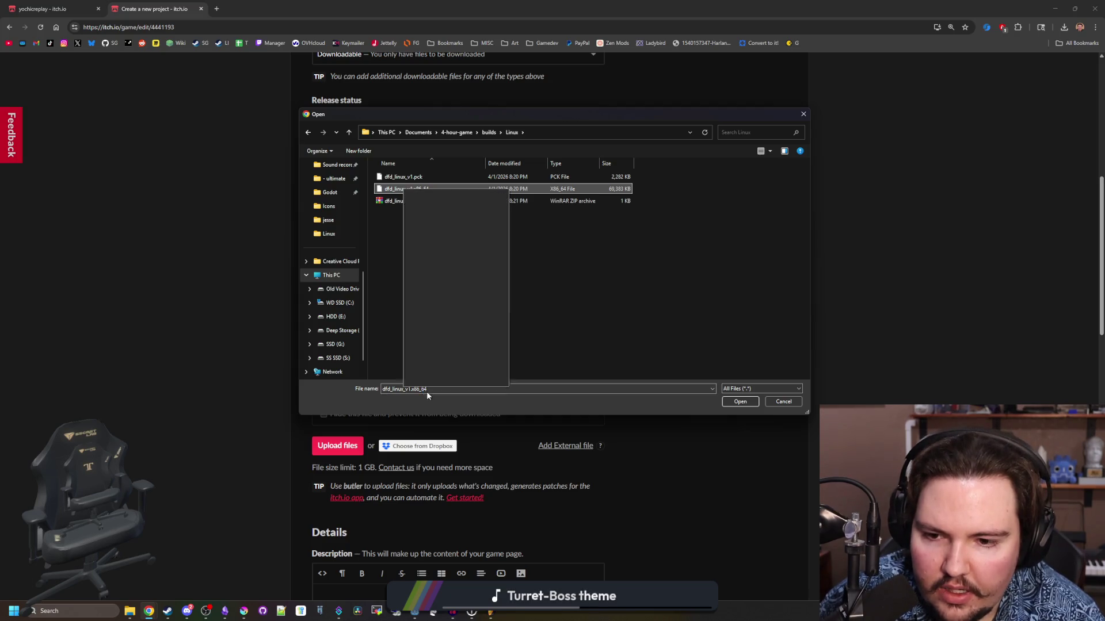
click(447, 362)
key(BackSpace)
key(BackSpace)
key(BackSpace)
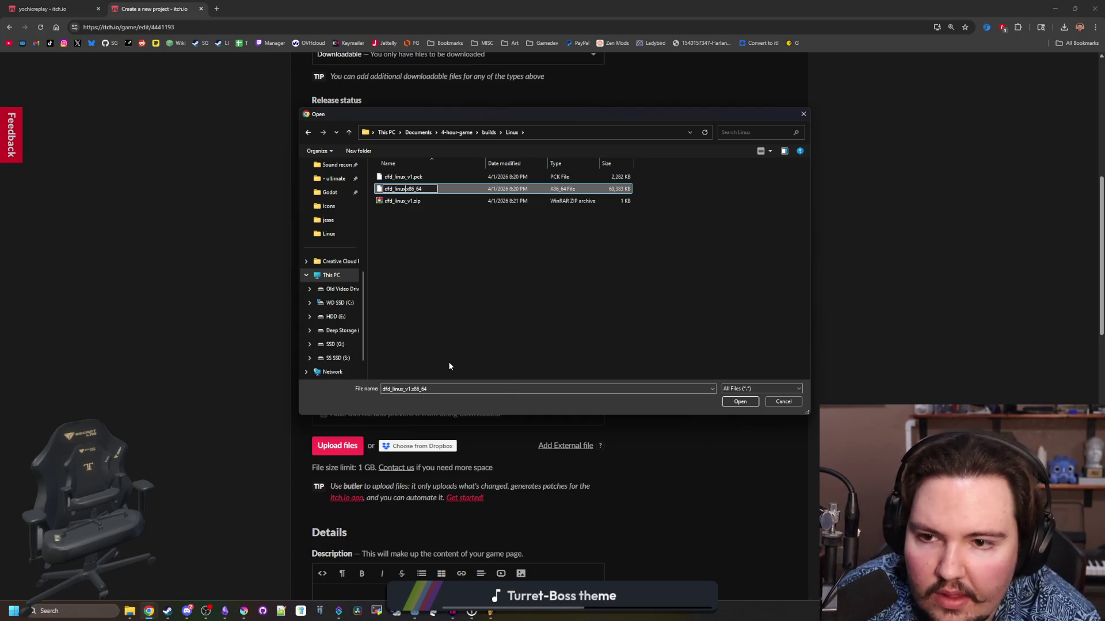
key(Return)
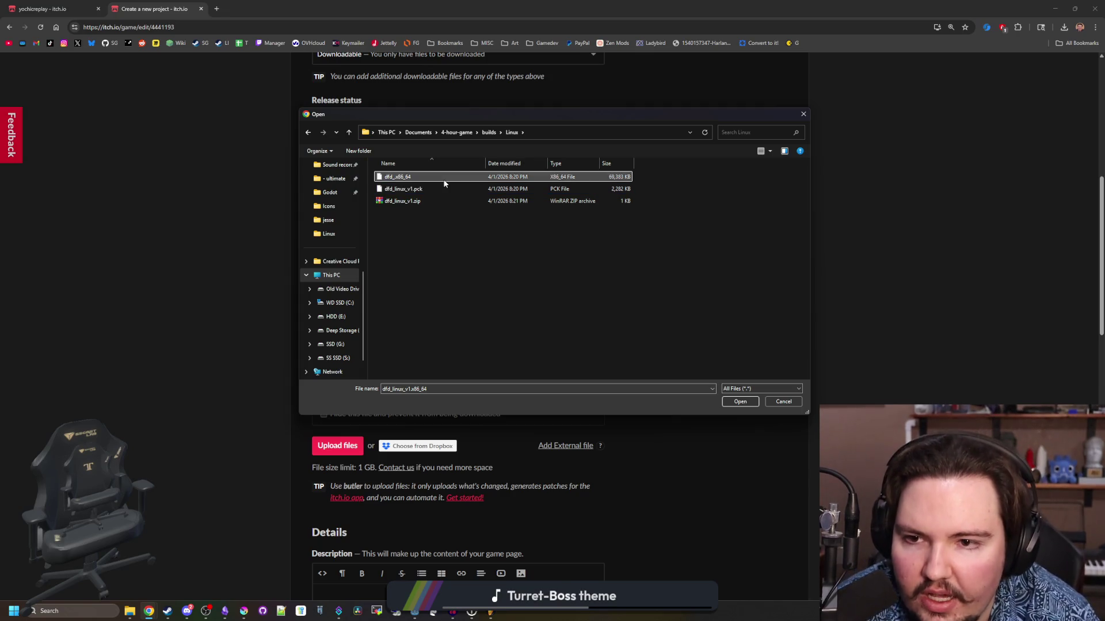
right_click(443, 178)
click(482, 349)
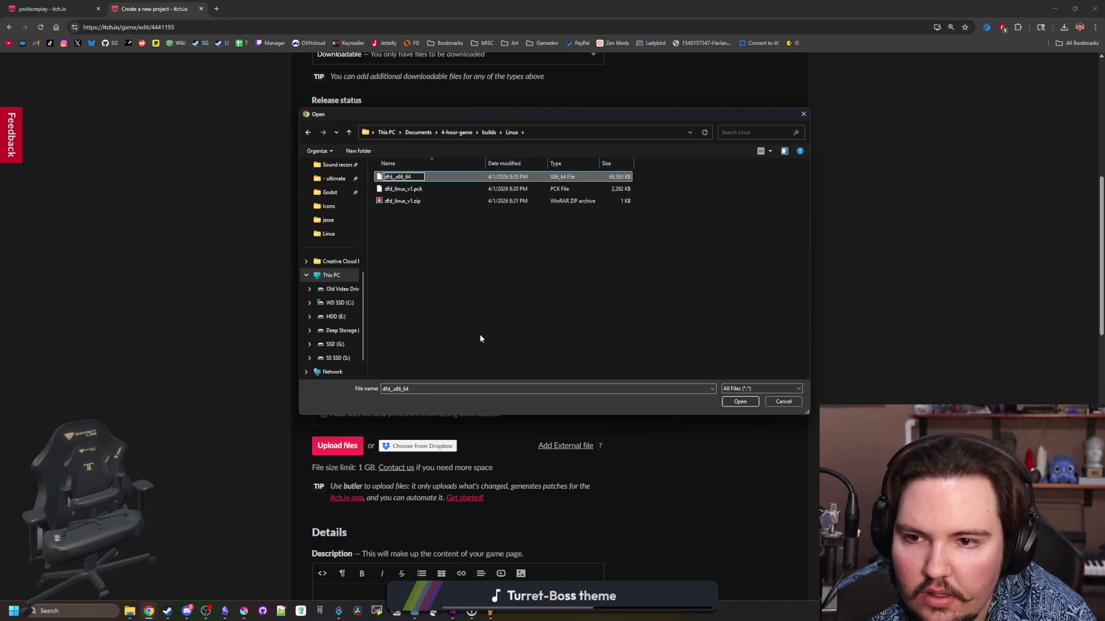
key(BackSpace)
text(.)
key(Return)
- Rename the Linux .pck file to dfd.pck
click(389, 189)
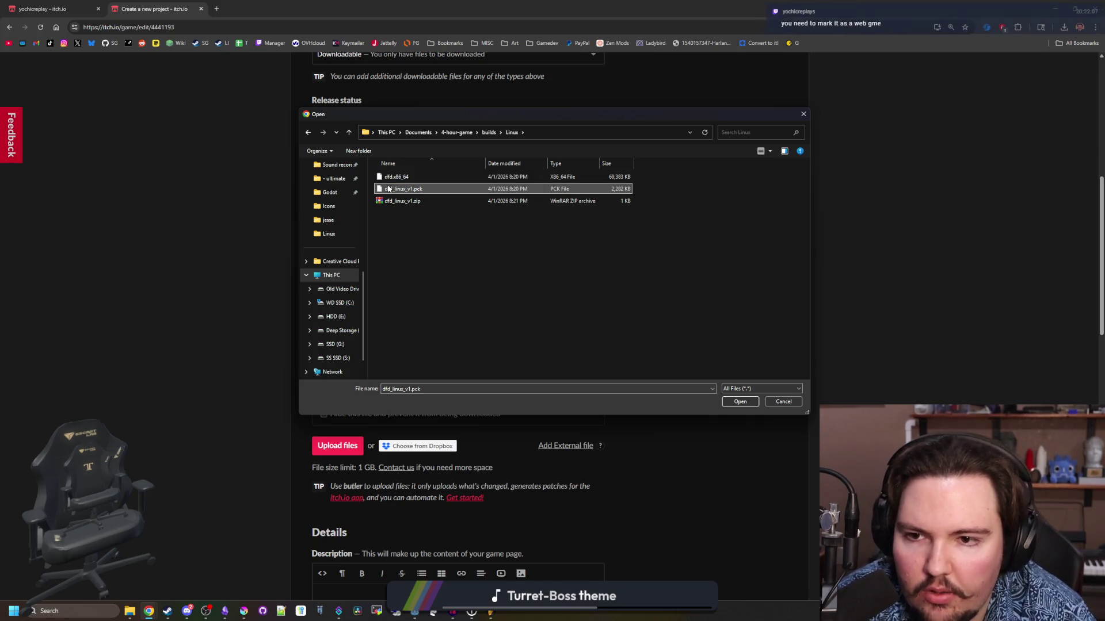
right_click(389, 189)
click(419, 358)
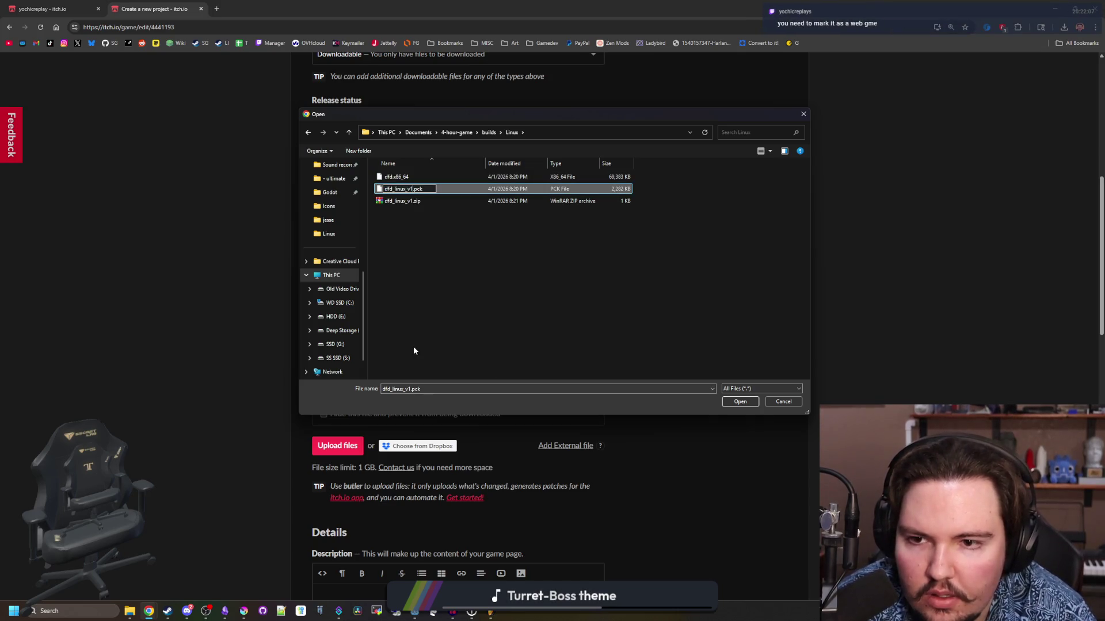
key(BackSpace)
key(BackSpace)
key(BackSpace)
key(Return)
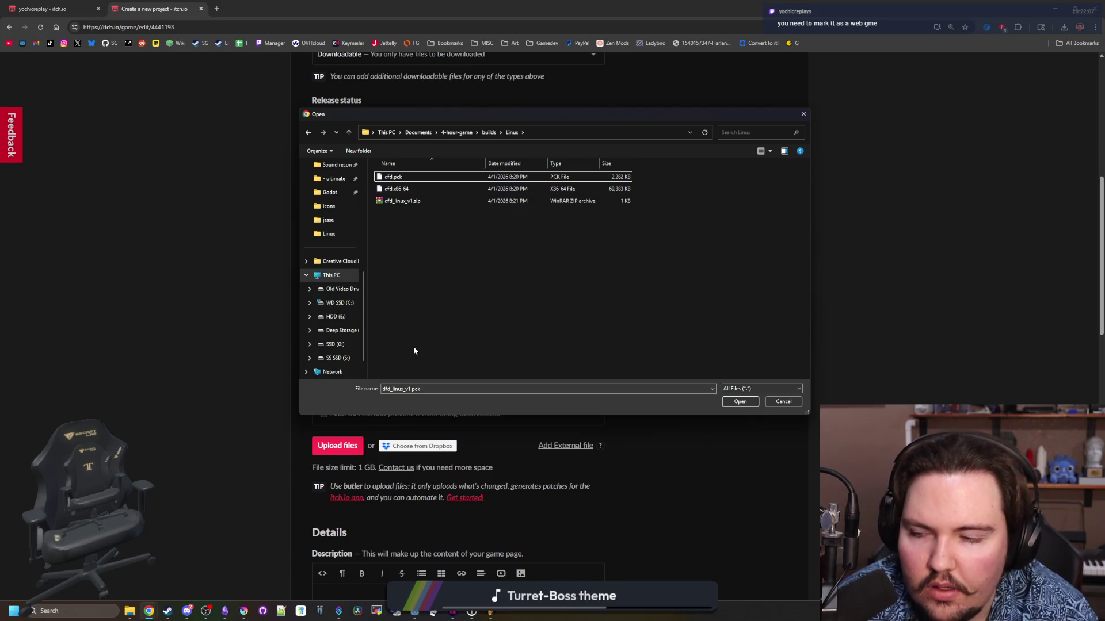
- Pack dfd.x86_64 and dfd.pck into dfd_linux_v1.zip, upload it and tag it as Linux
click(416, 189)
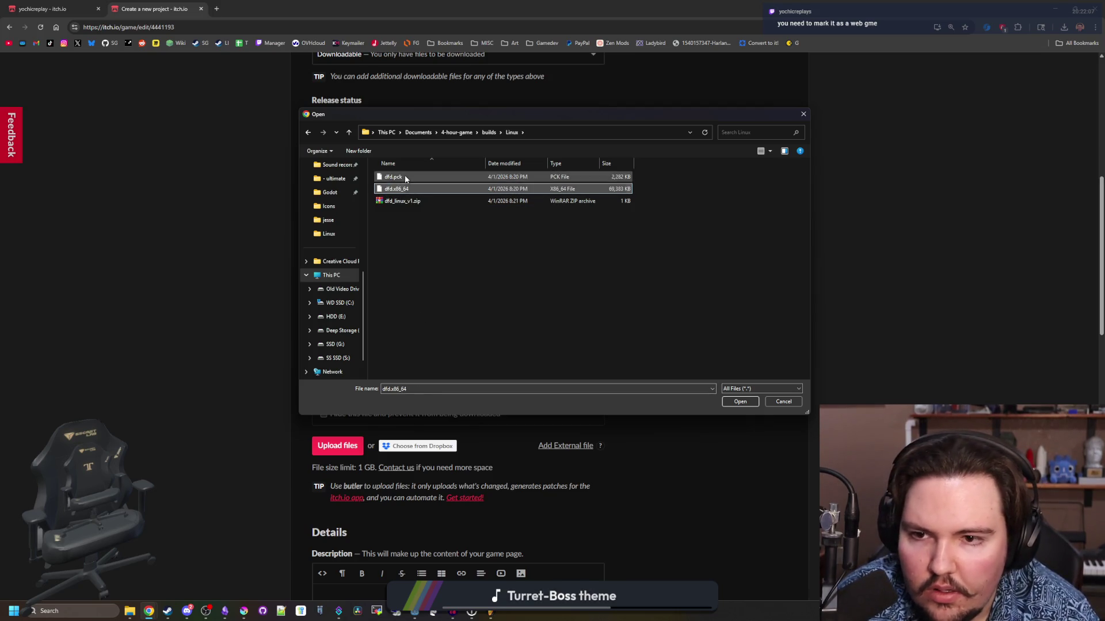
ctrl+click(405, 179)
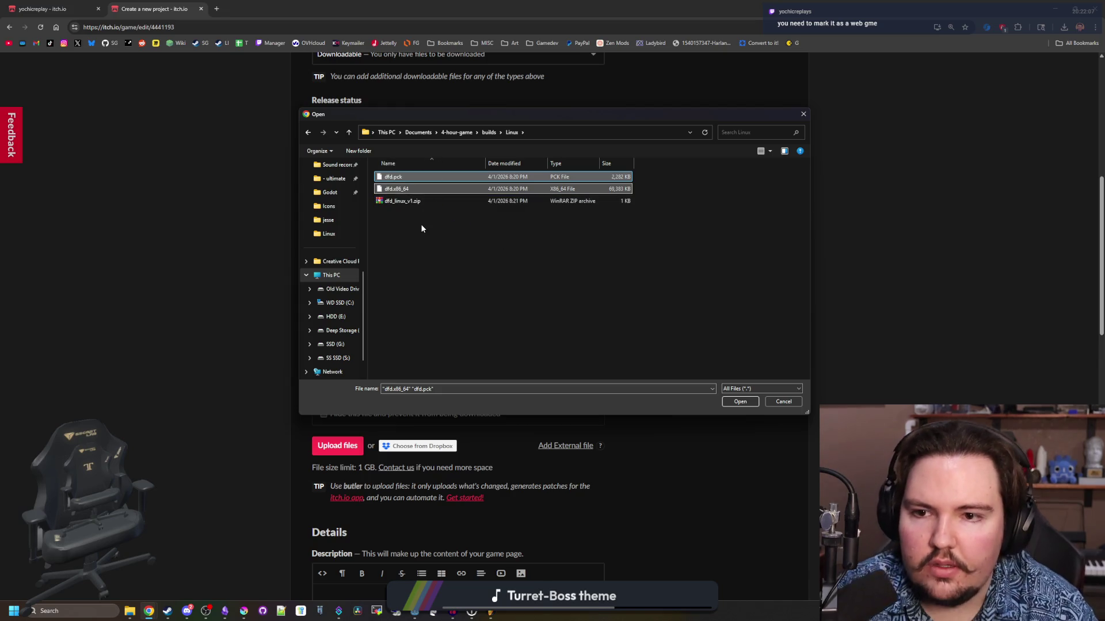
drag(402, 183, 414, 202)
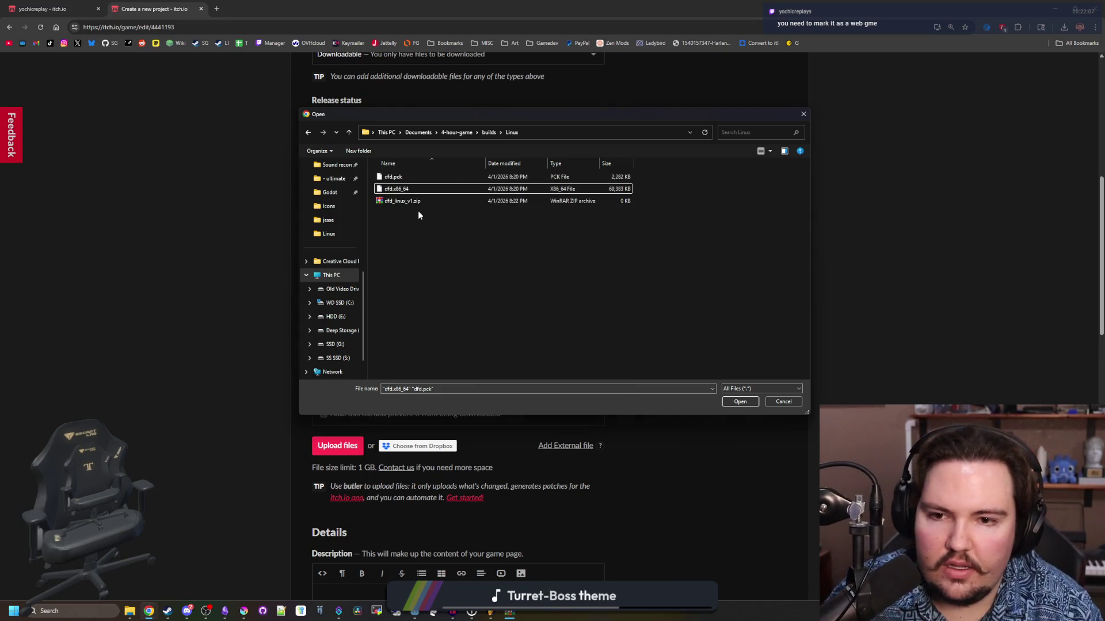
double_click(420, 202)
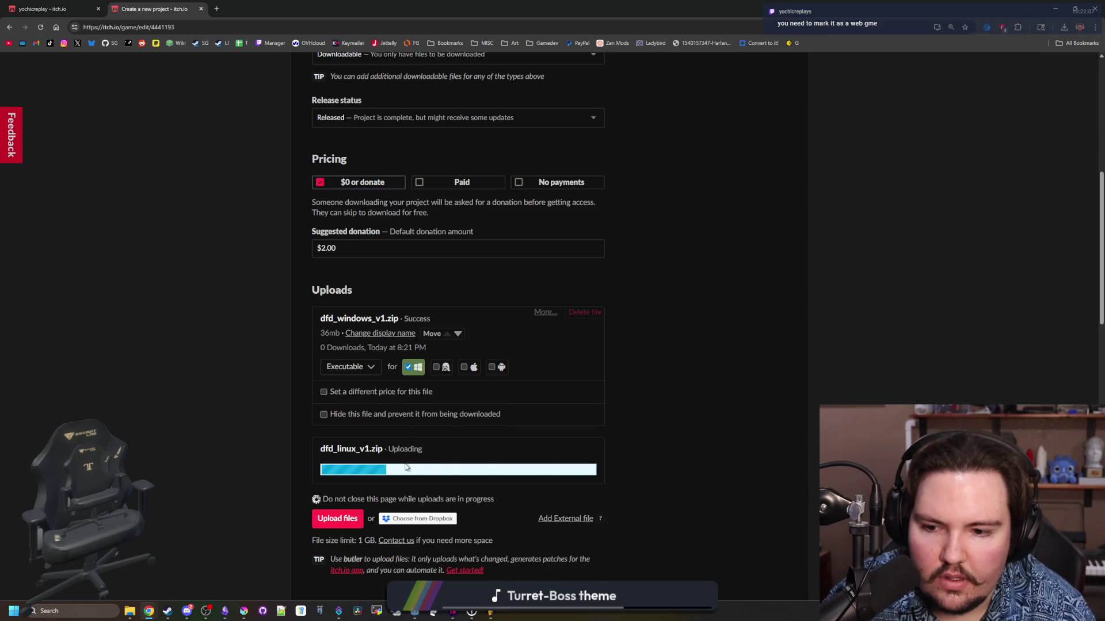
scroll(405, 467, down, 1)
click(435, 440)
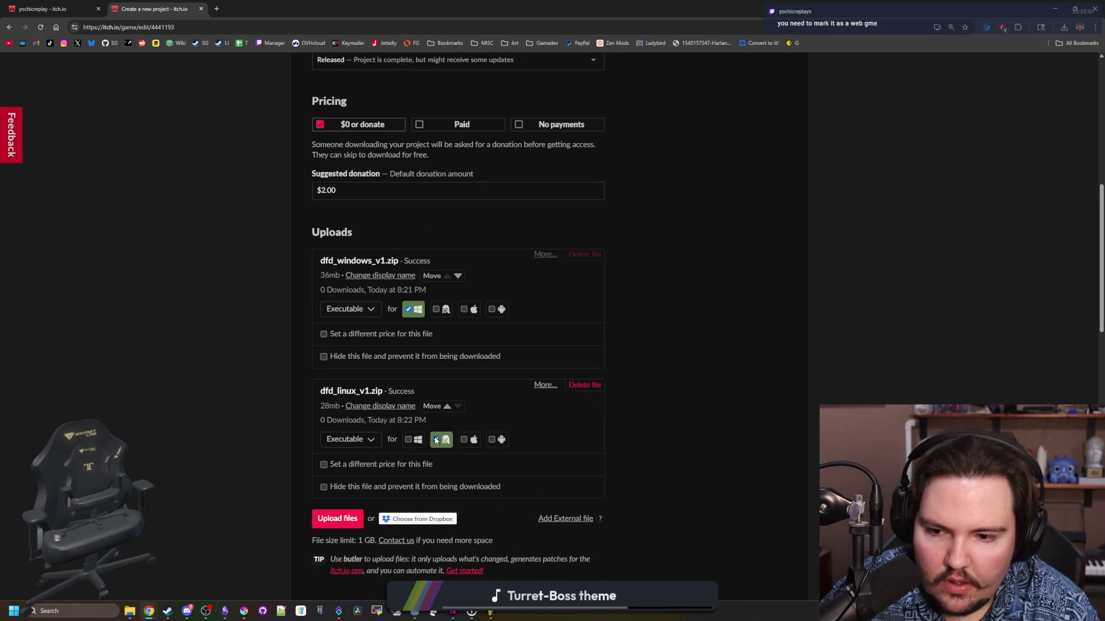
scroll(337, 315, up, 6)
click(379, 342)
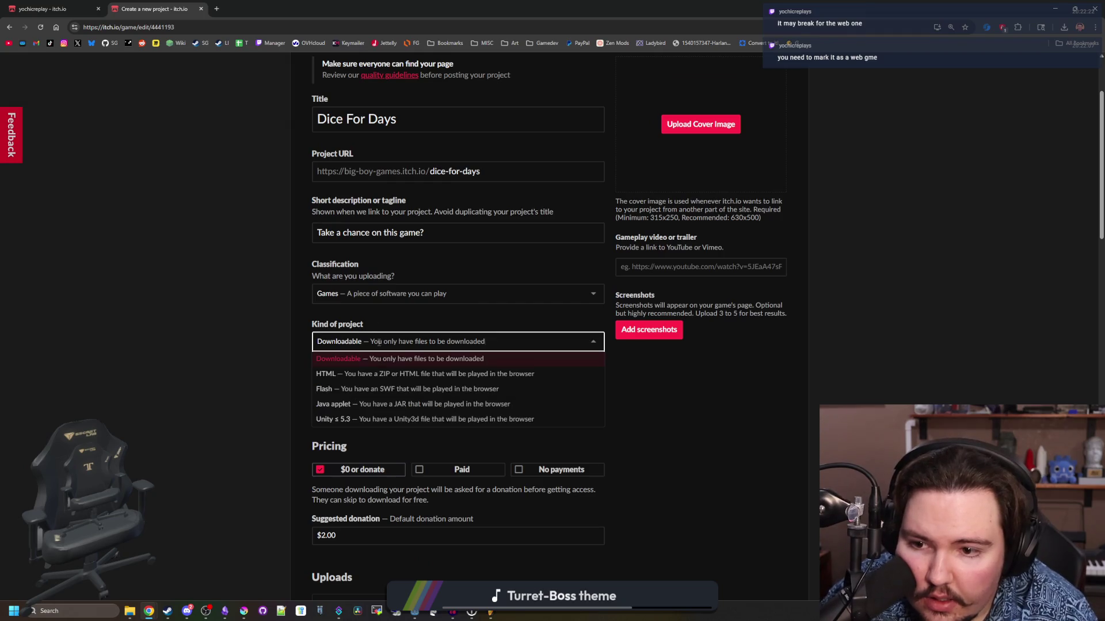
- Set the project kind to HTML
click(373, 372)
scroll(279, 361, down, 6)
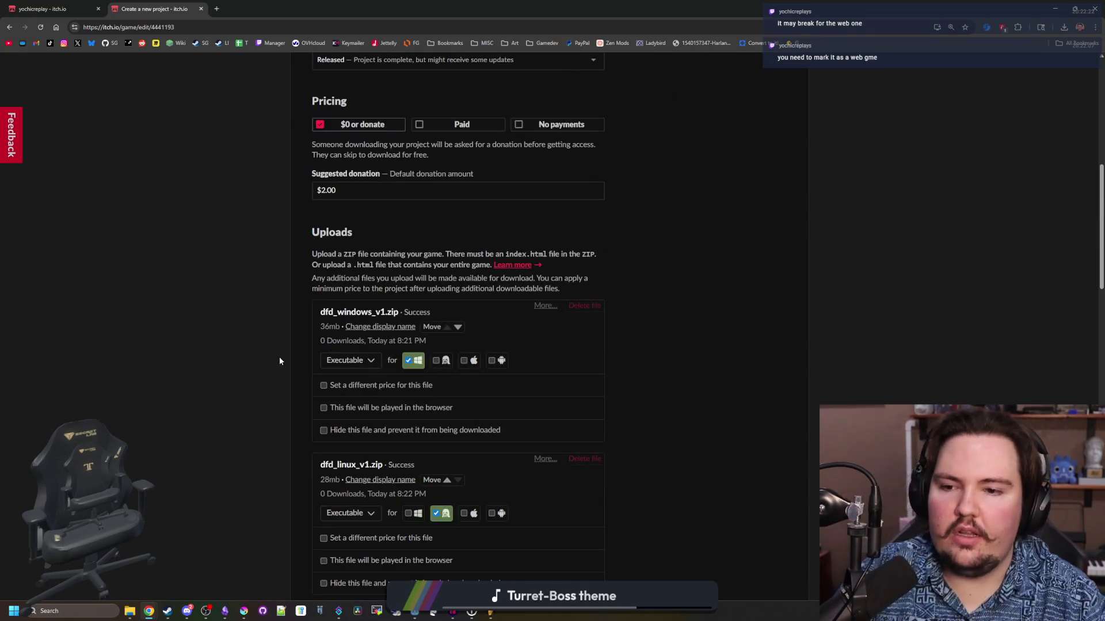
scroll(279, 360, down, 1)
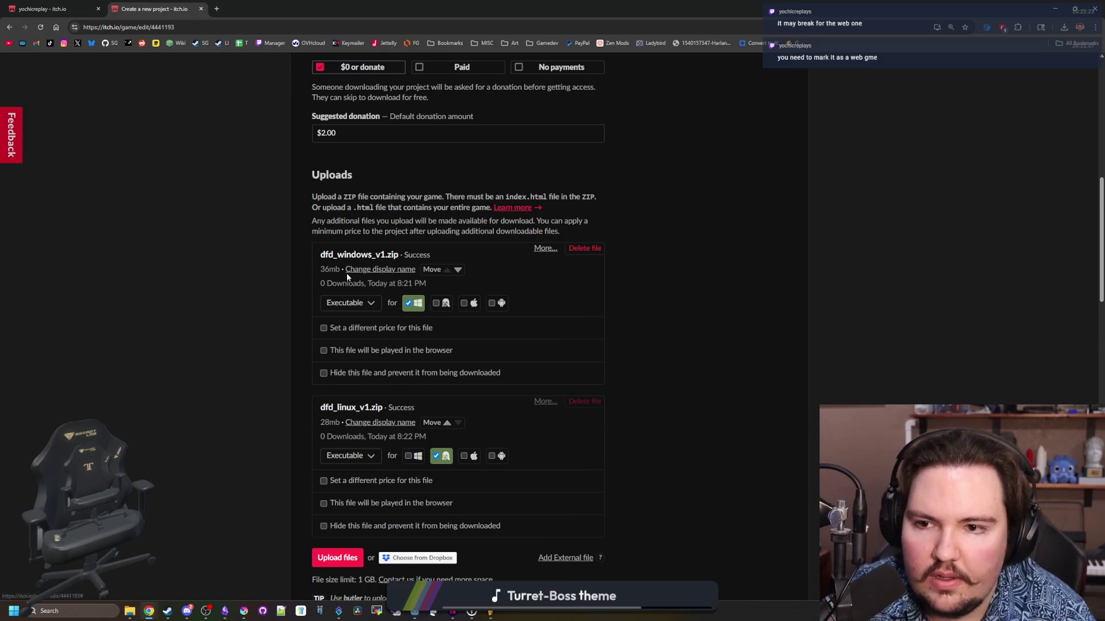
scroll(347, 277, down, 3)
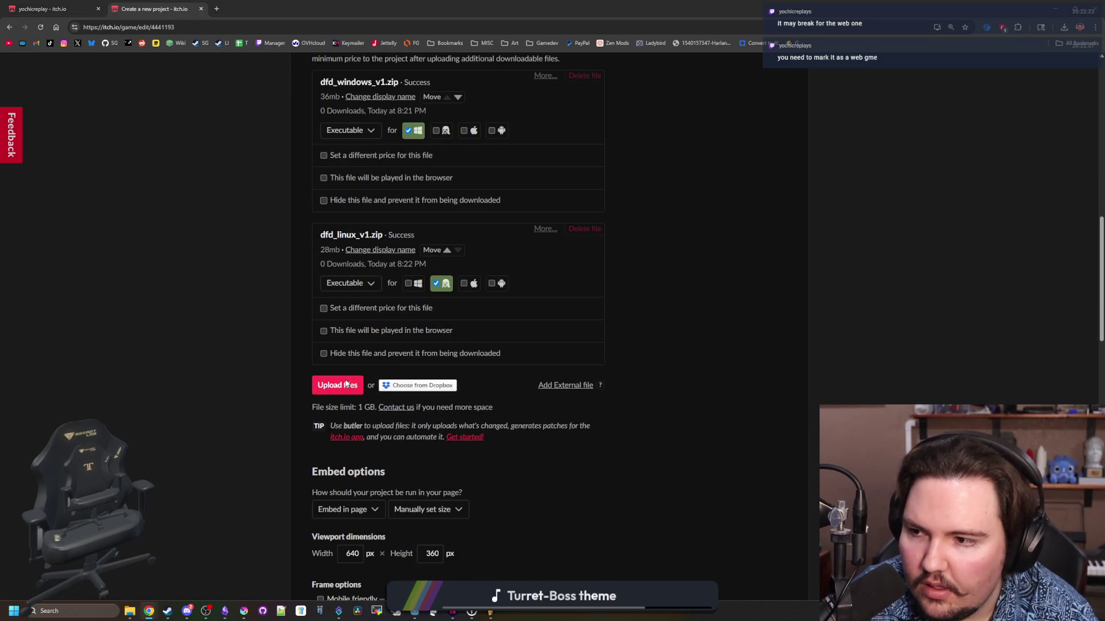
click(345, 384)
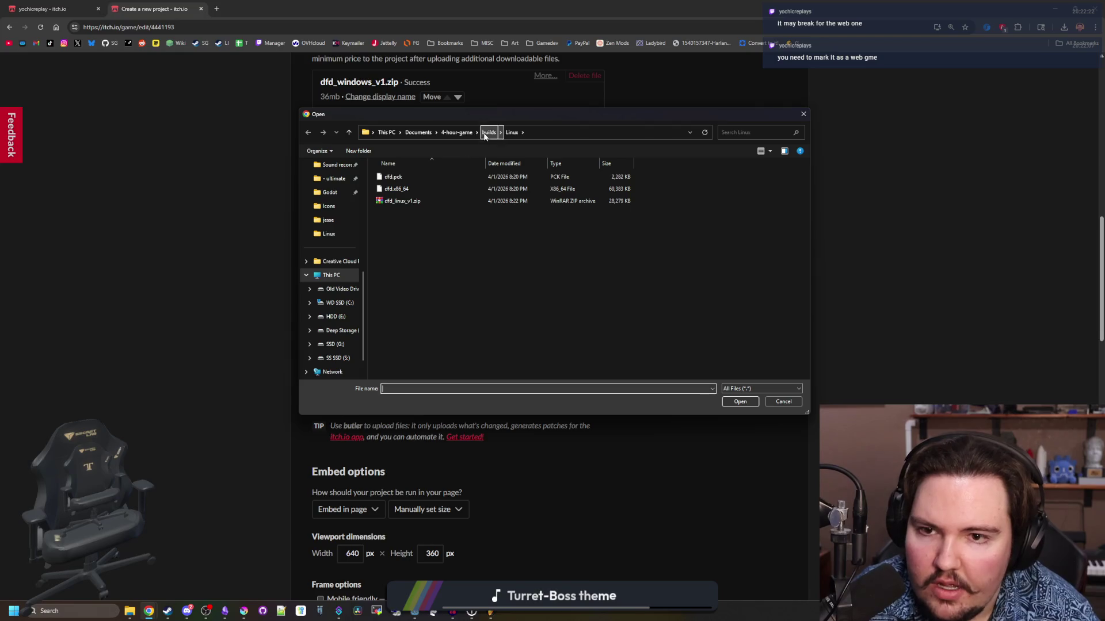
- Create a new ZIP archive named dfd_web_v1.zip in the builds/Web folder
click(488, 132)
double_click(440, 201)
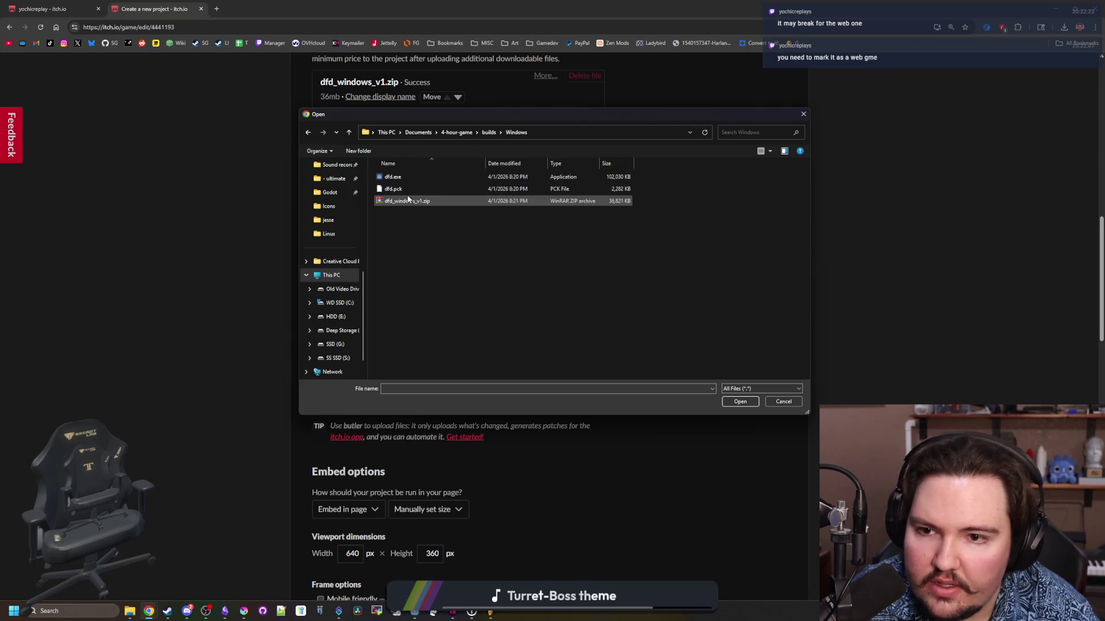
click(489, 132)
double_click(443, 190)
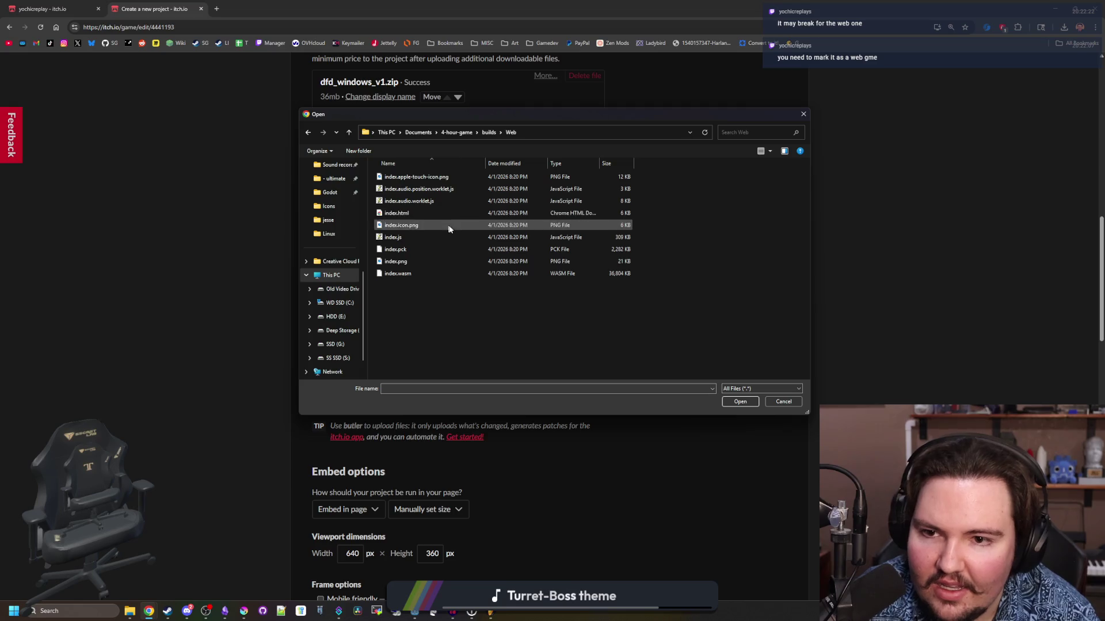
right_click(427, 315)
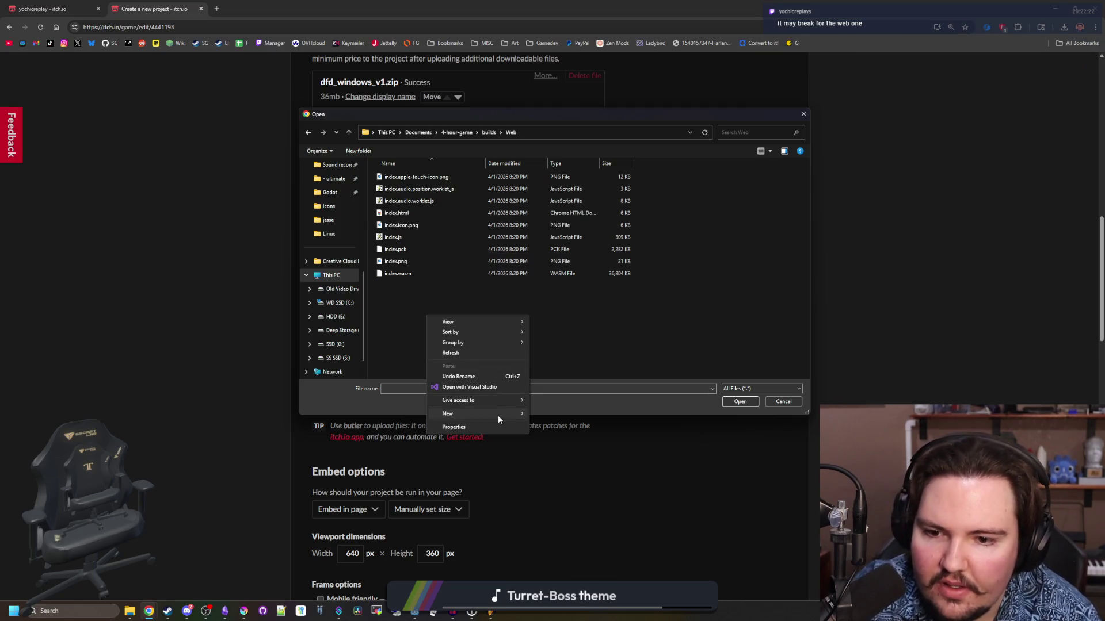
mouse_move(499, 417)
click(556, 540)
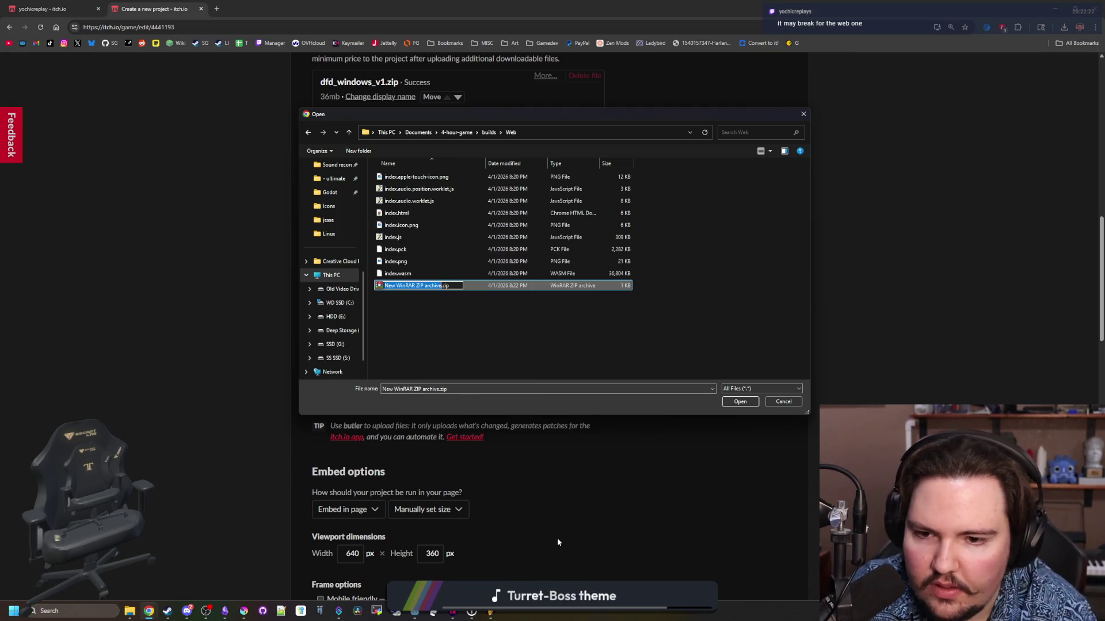
text(dfd_)
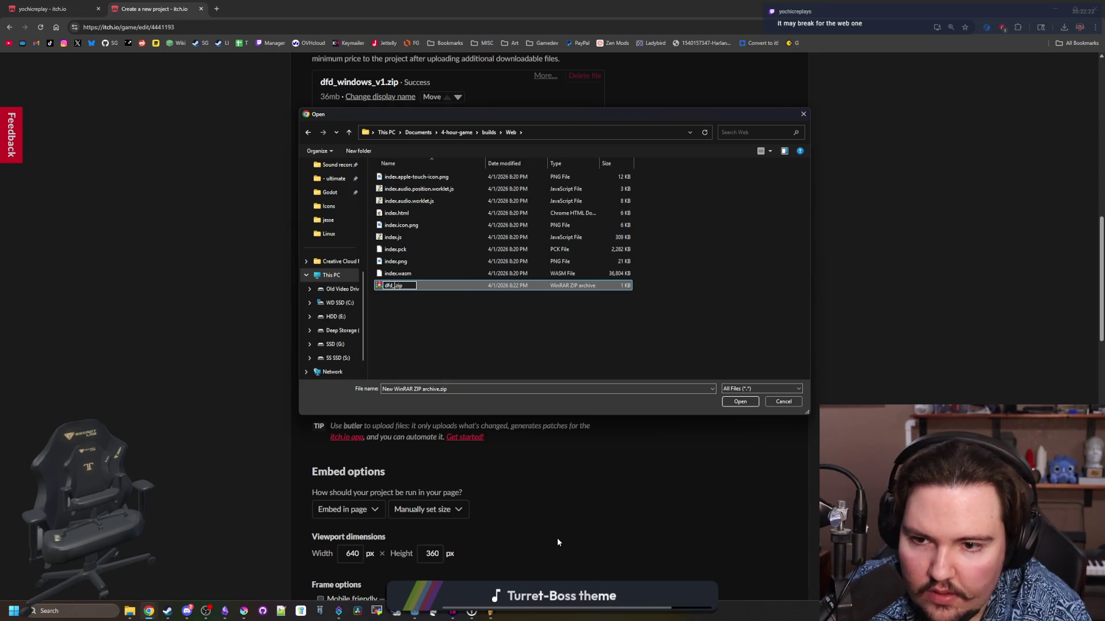
text(web_v1)
key(Return)
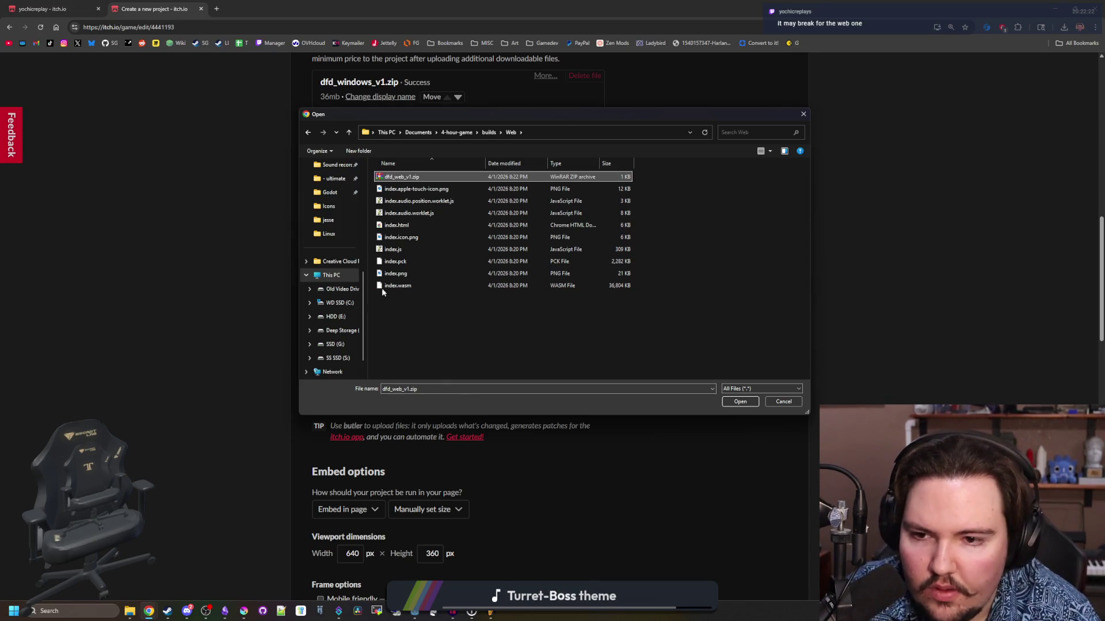
- Pack the web export files into dfd_web_v1.zip and upload the archive
click(391, 286)
shift+click(403, 188)
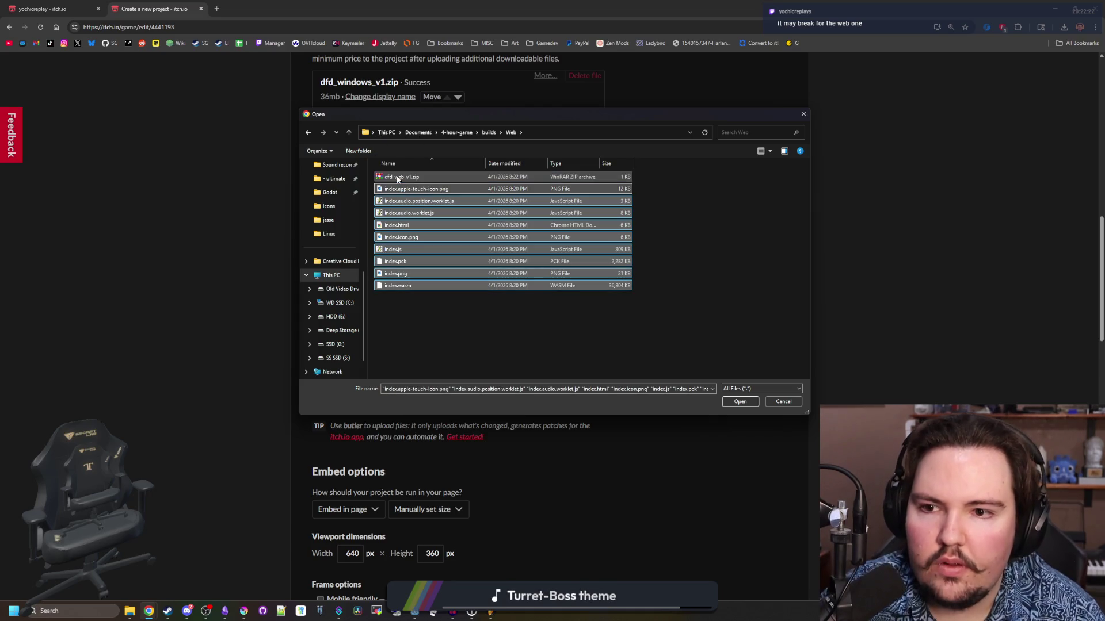
drag(397, 179, 397, 179)
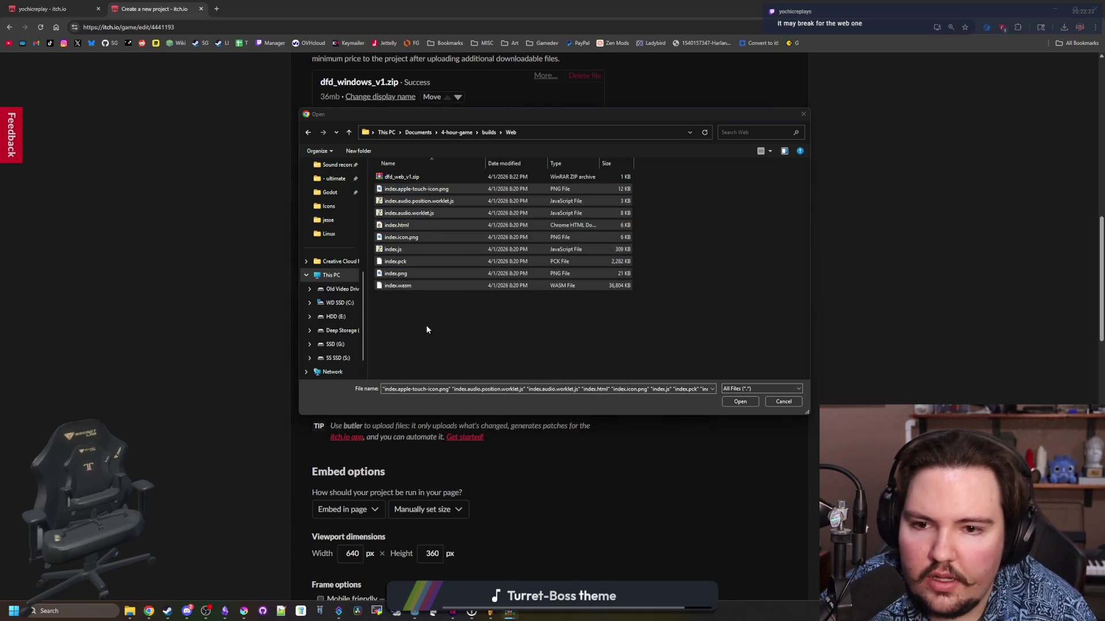
double_click(415, 178)
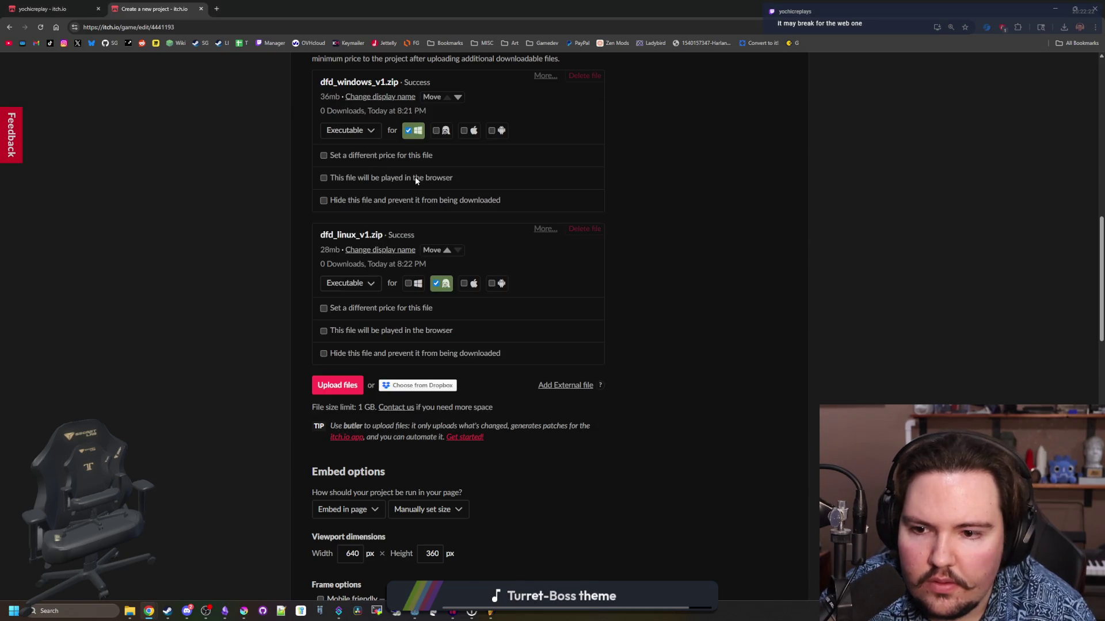
- Mark dfd_web_v1.zip as browser-playable with a 1280 × 720 px viewport
scroll(322, 460, down, 1)
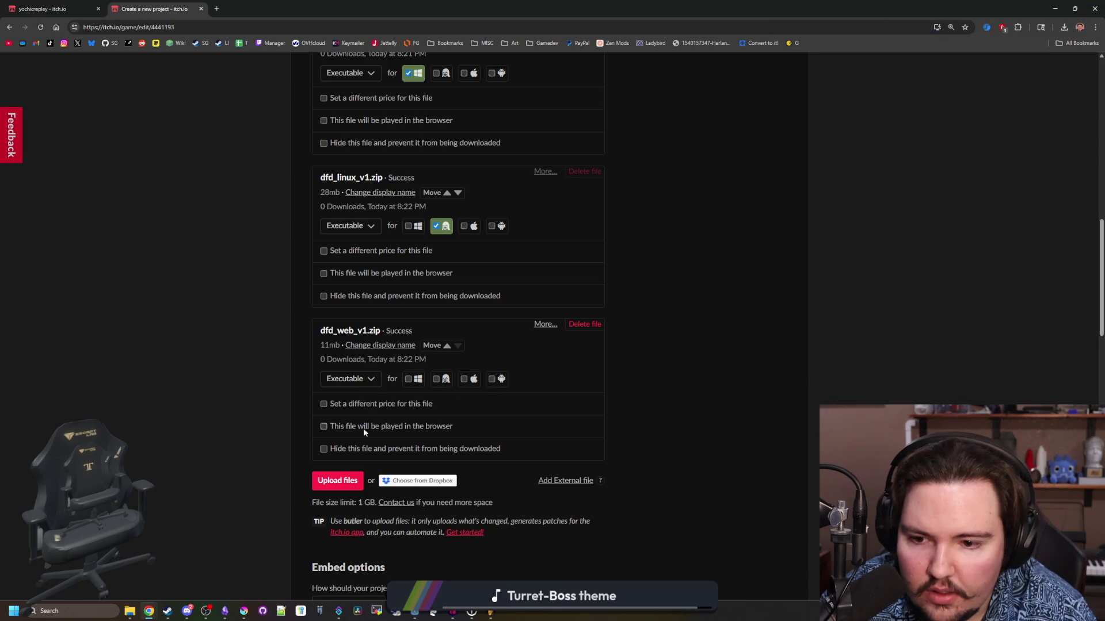
click(323, 426)
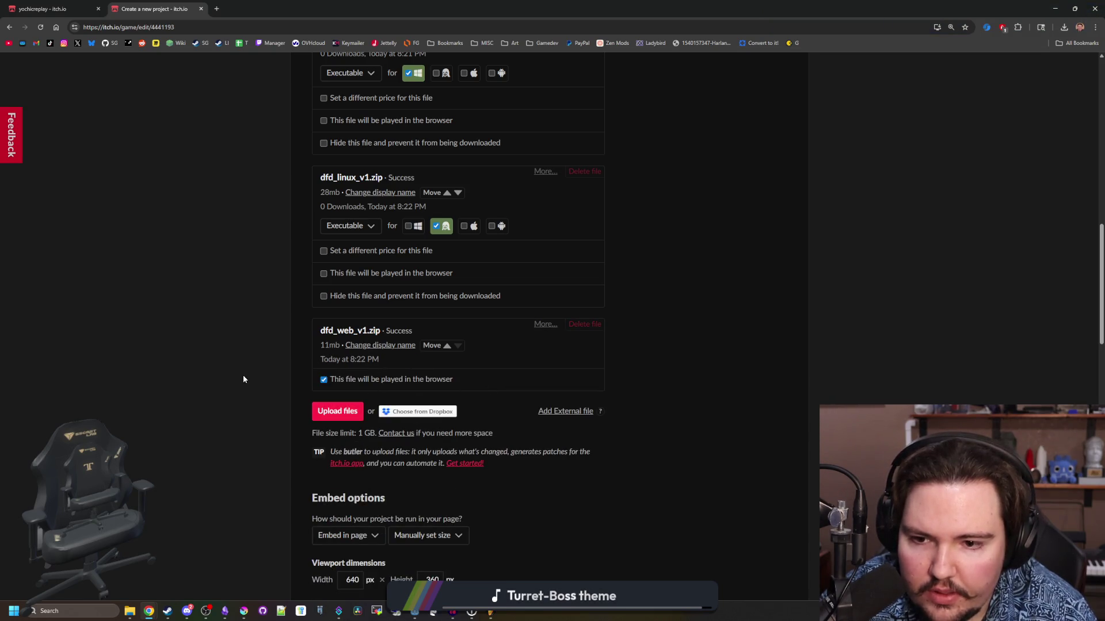
scroll(244, 379, down, 4)
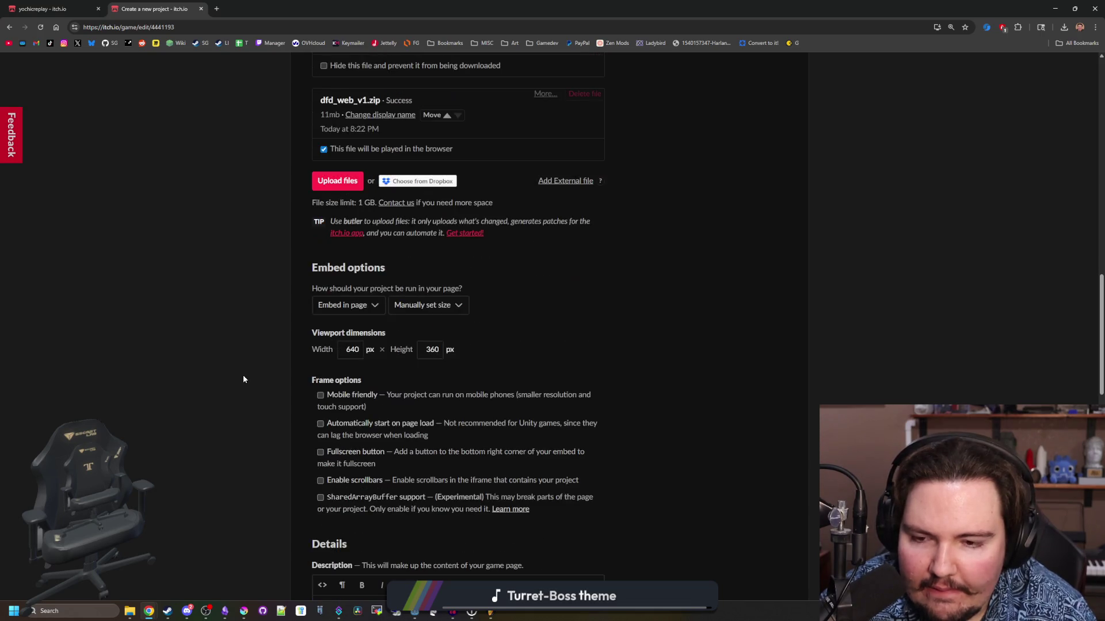
double_click(353, 349)
text(128)
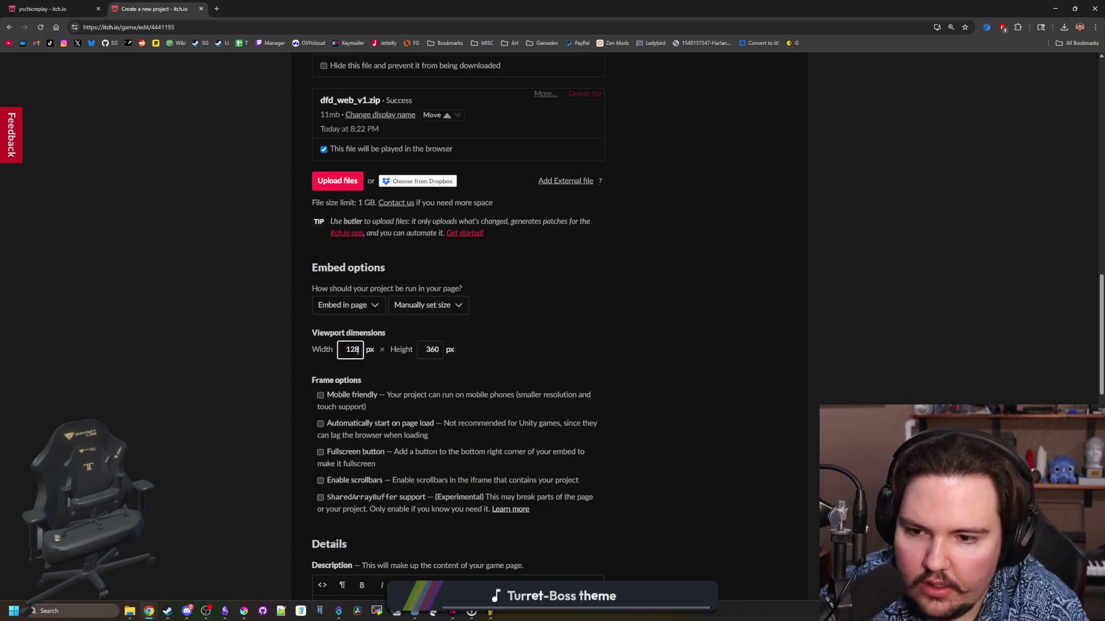
text(0)
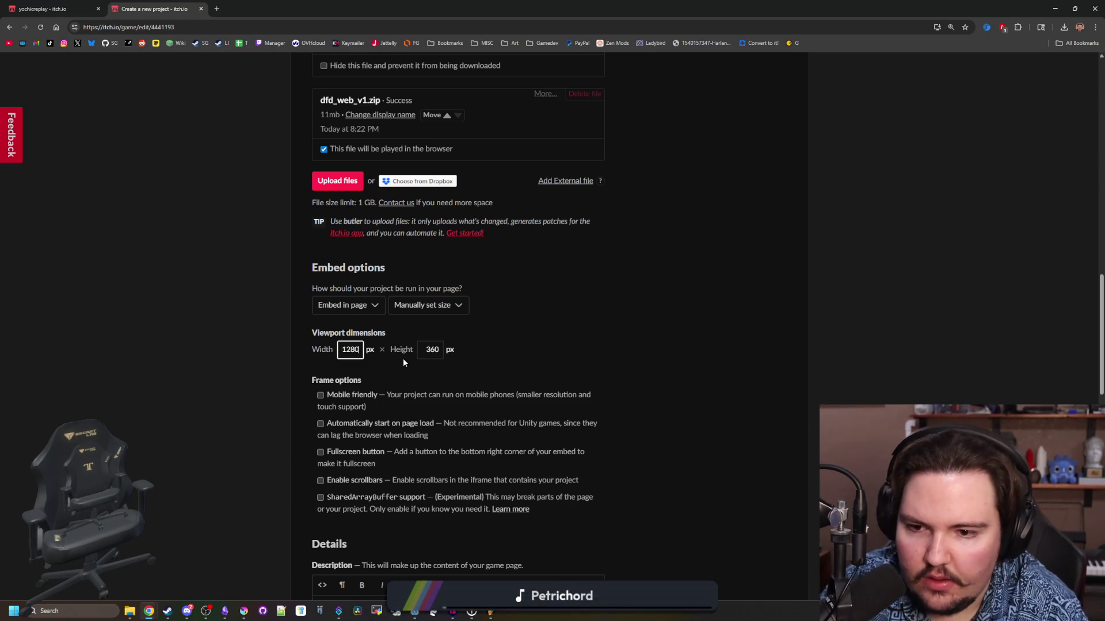
key(Tab)
text(720)
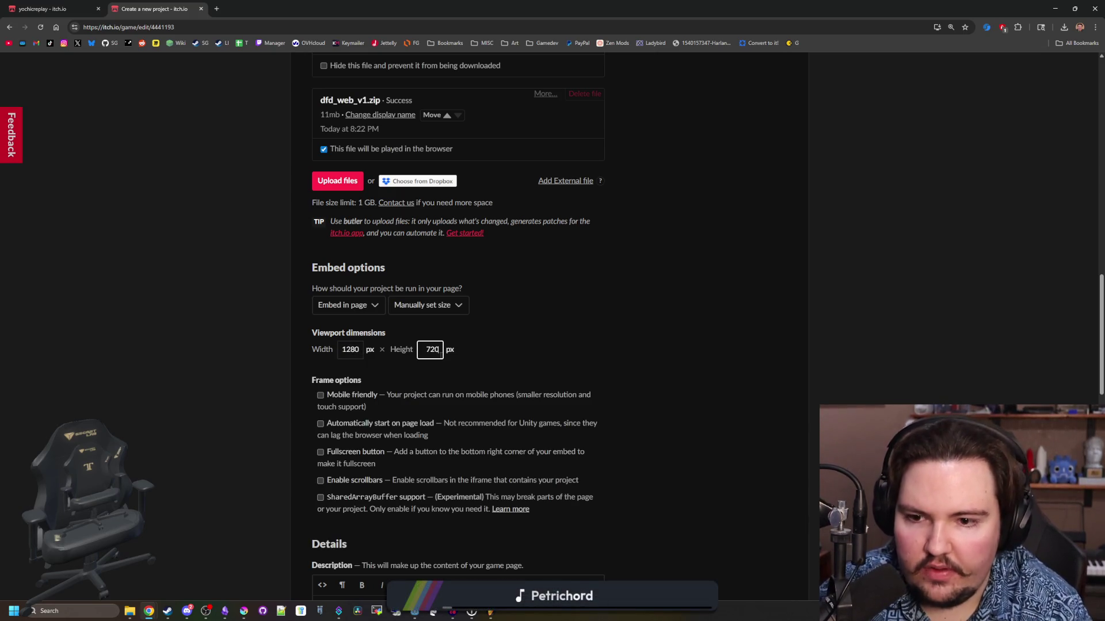
click(539, 350)
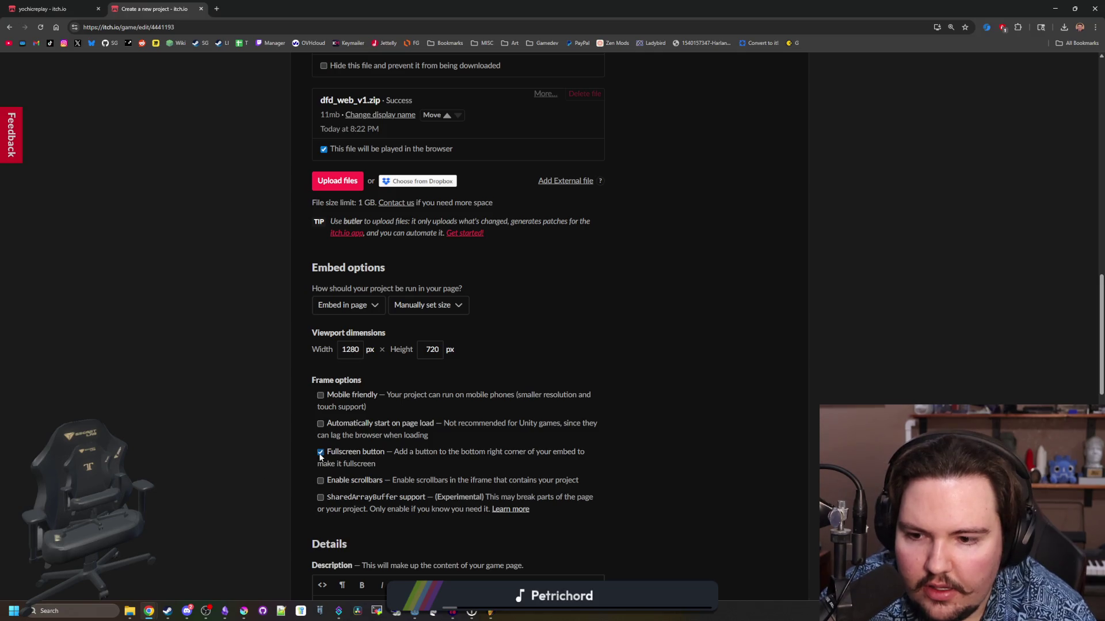
scroll(290, 448, down, 1)
scroll(266, 373, down, 5)
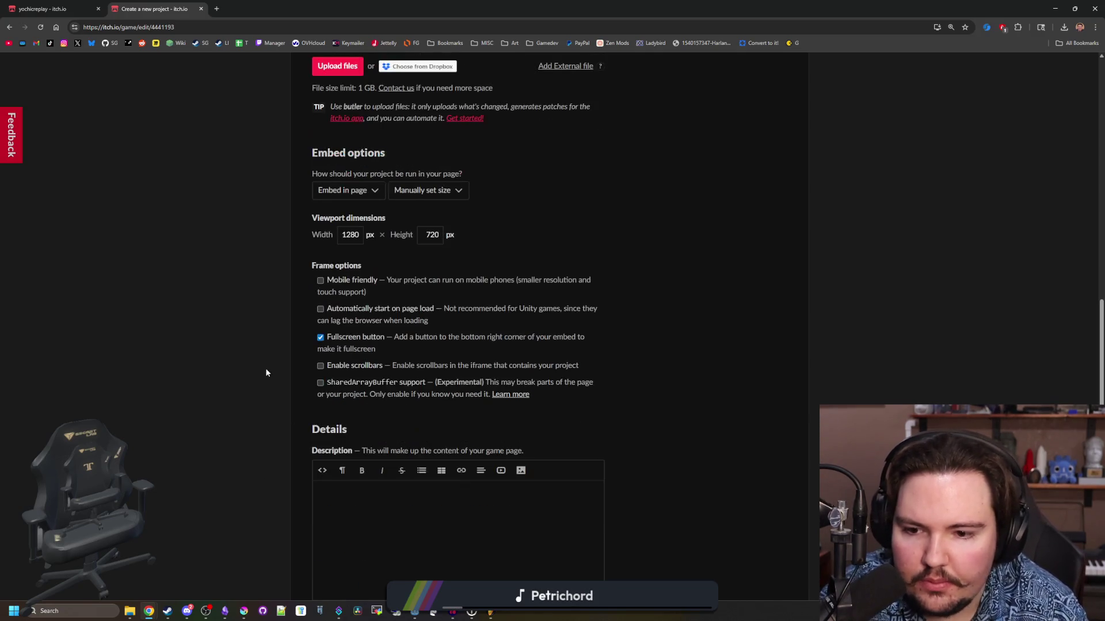
- Set the game's genre to Simulation
click(357, 426)
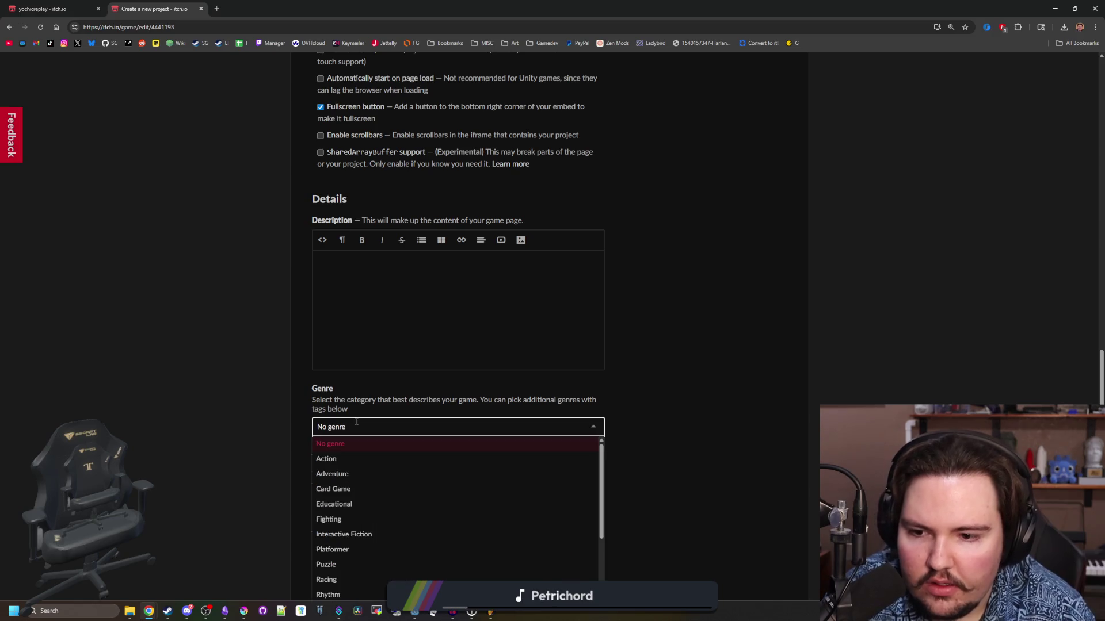
scroll(278, 391, down, 2)
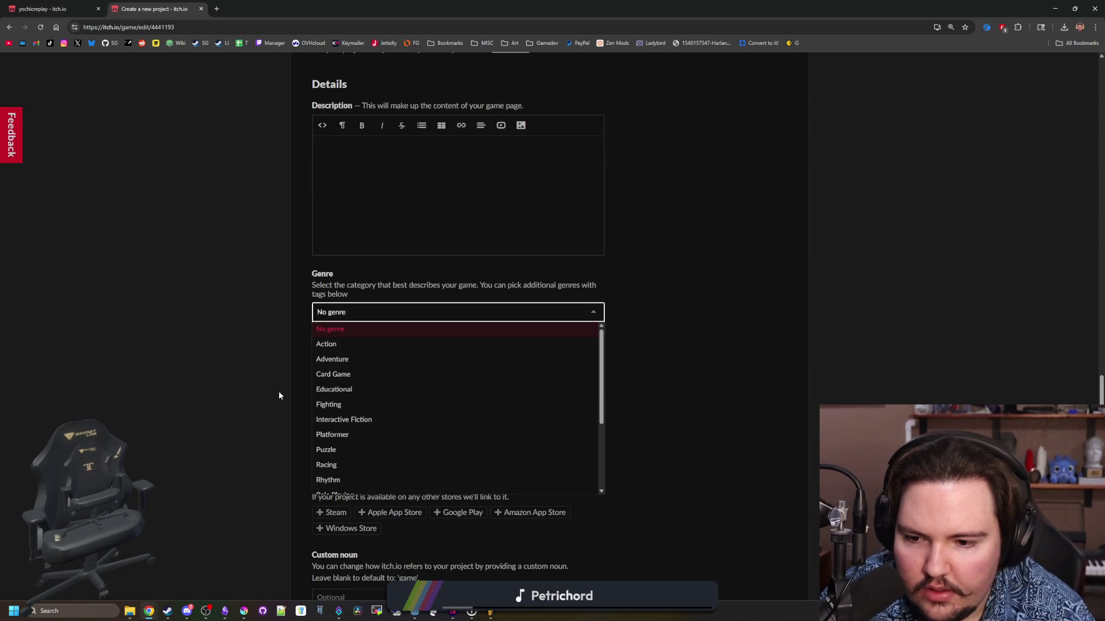
scroll(356, 368, down, 3)
scroll(359, 362, down, 1)
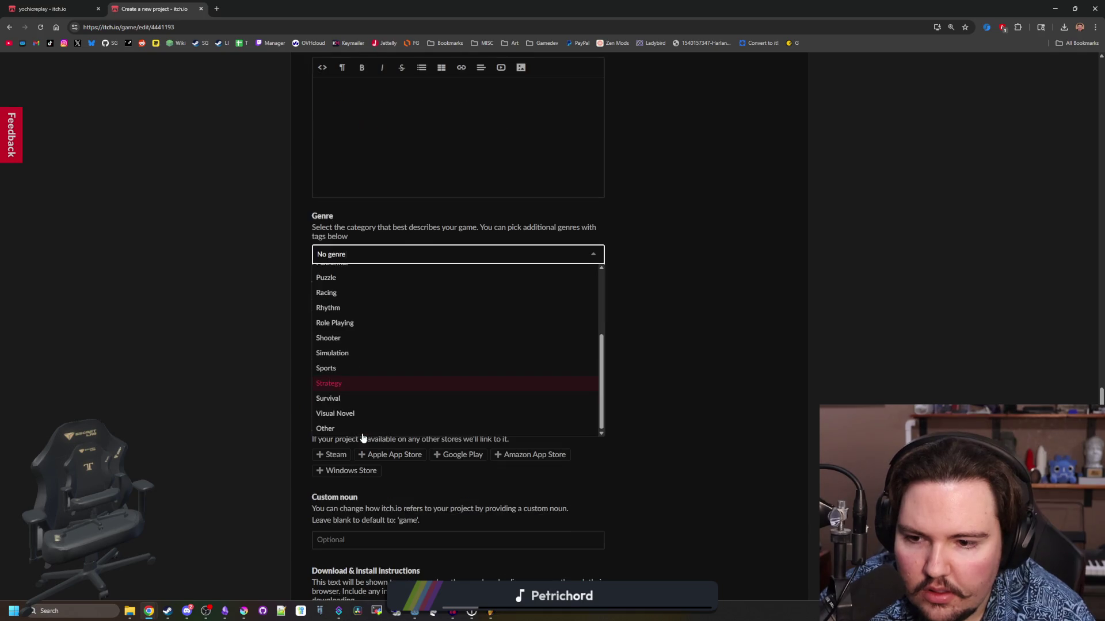
click(348, 353)
scroll(262, 361, up, 1)
scroll(260, 361, up, 1)
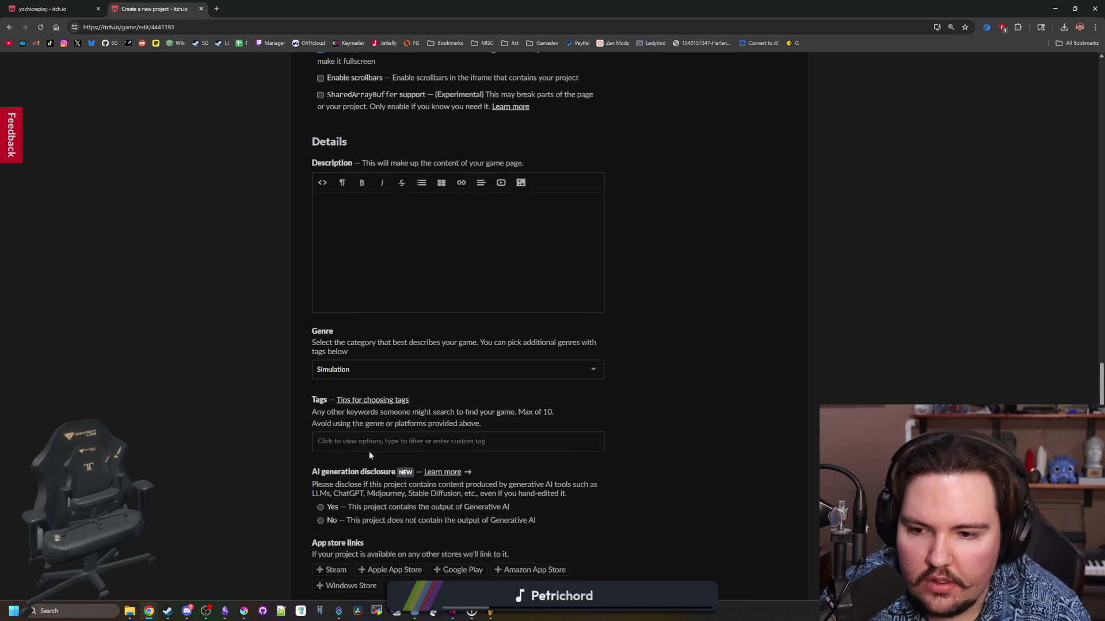
- Add the incremental, idle and 2d tags
click(368, 451)
text(incre)
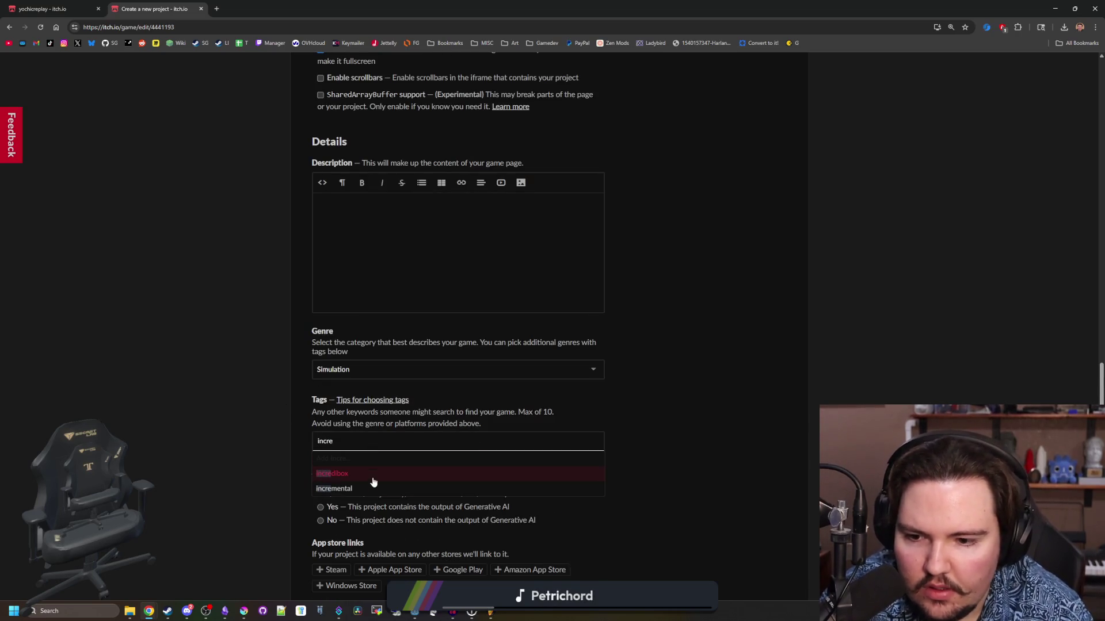
click(373, 487)
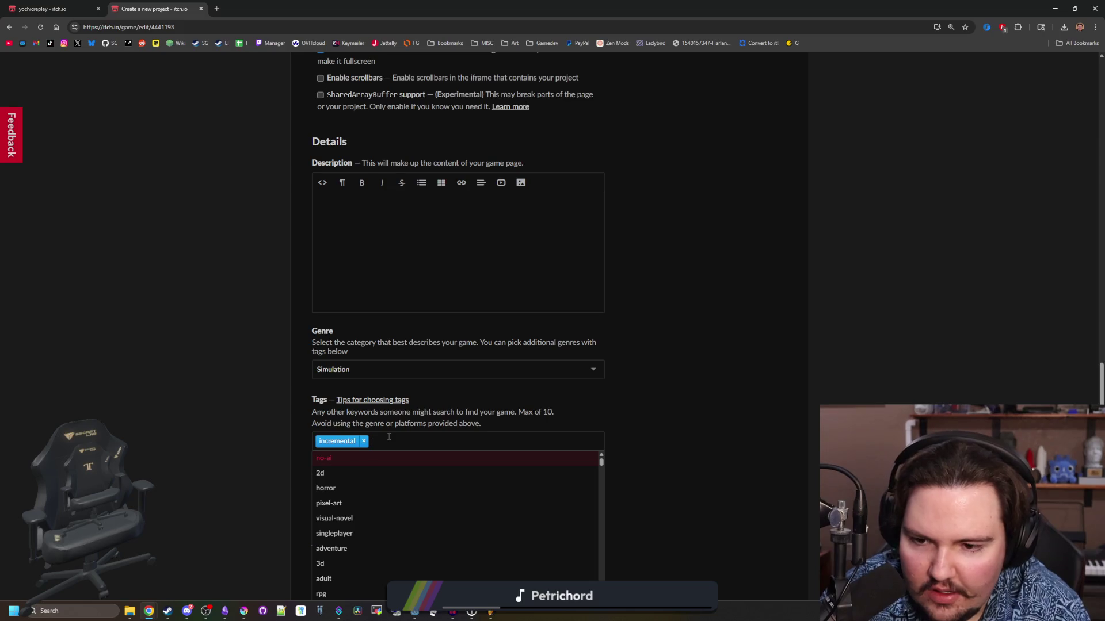
text( idle)
key(Return)
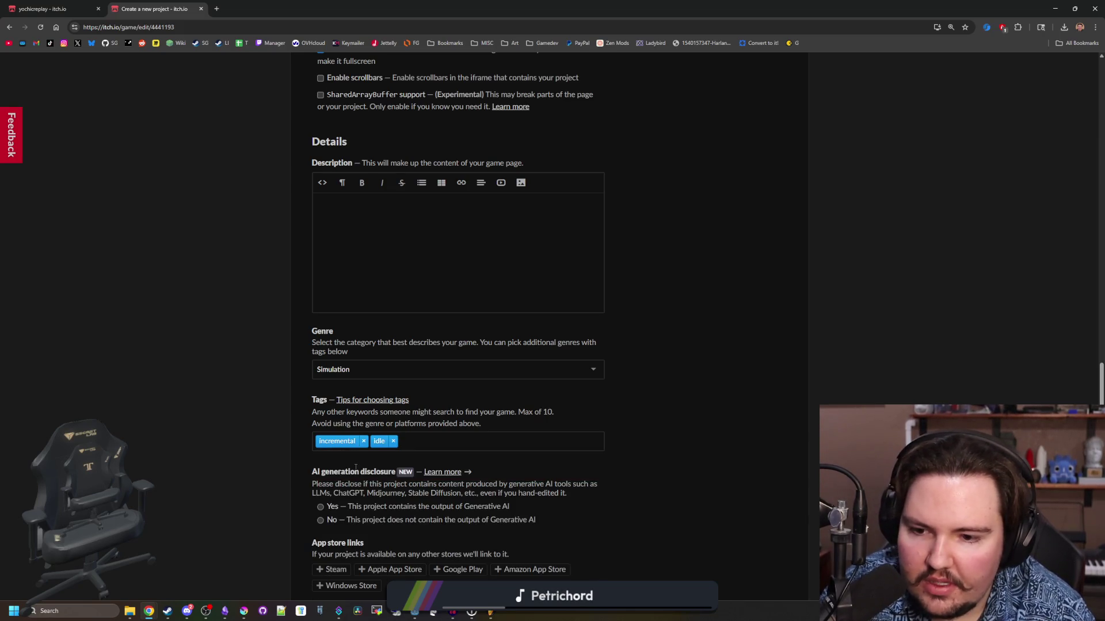
scroll(195, 353, up, 1)
click(194, 354)
click(417, 498)
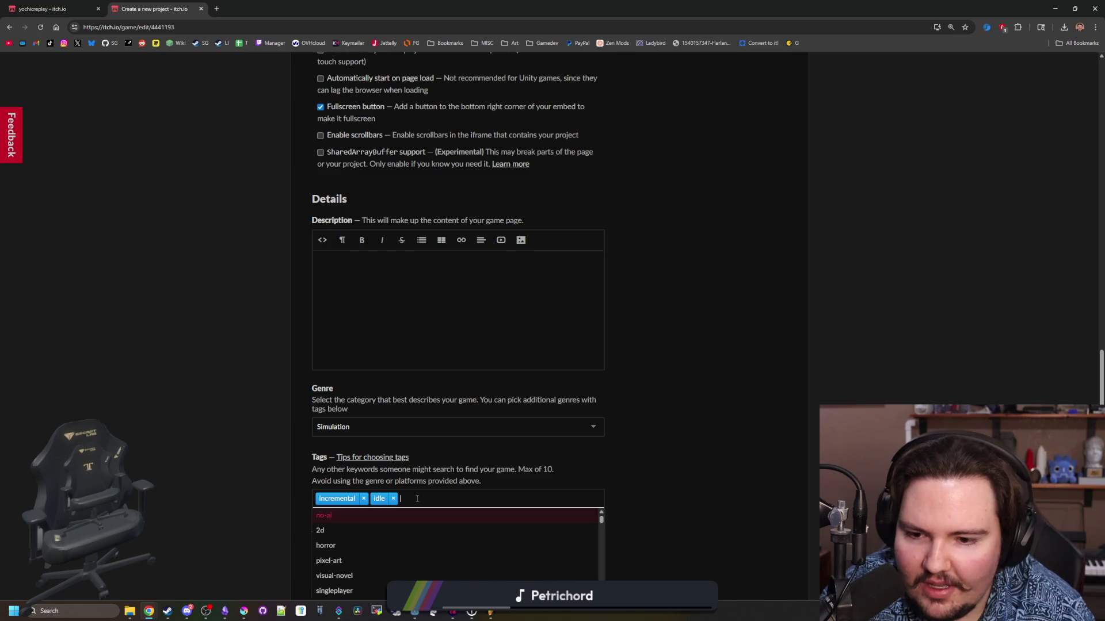
text(2d)
click(350, 529)
- Add the pixel-art and mining tags, discarding a half-typed 'ai'
scroll(403, 489, down, 1)
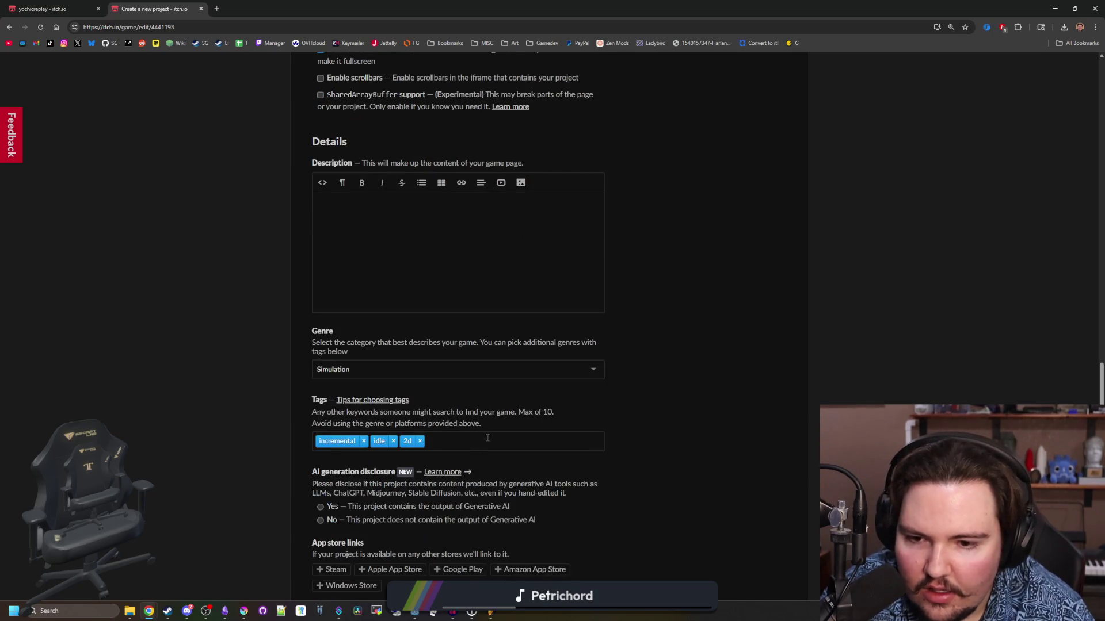
click(487, 439)
text(pixel)
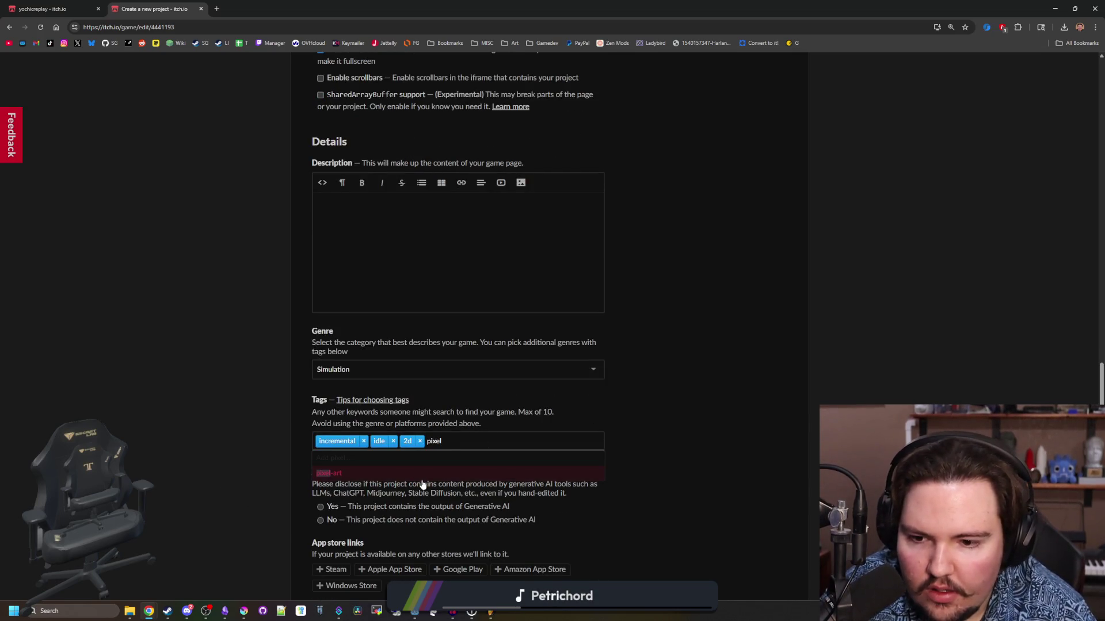
key(Return)
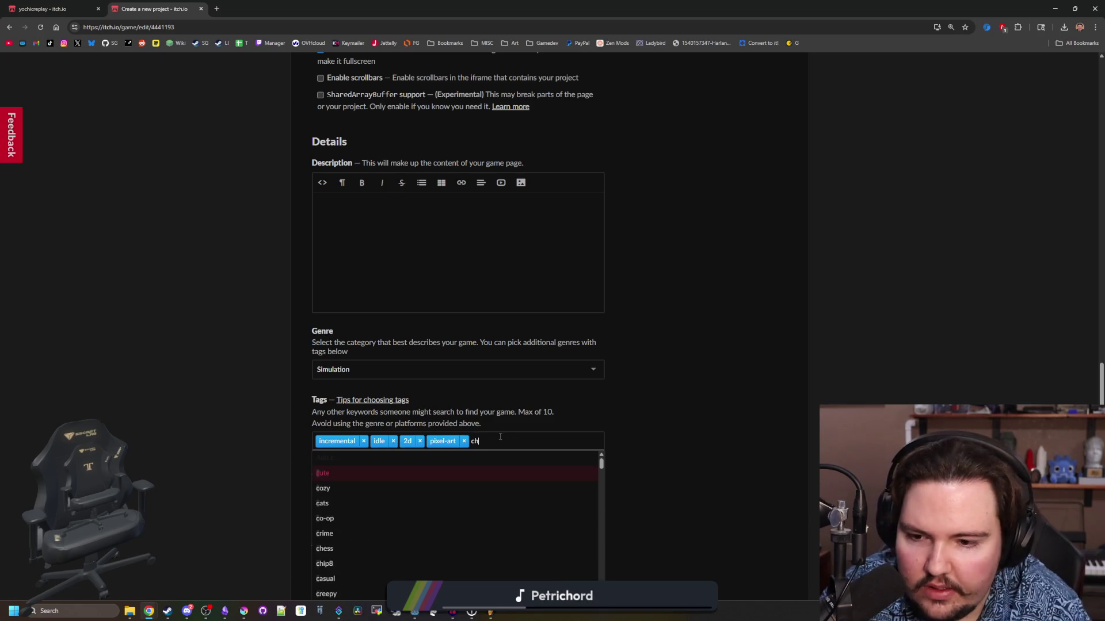
text(ai)
key(BackSpace)
key(BackSpace)
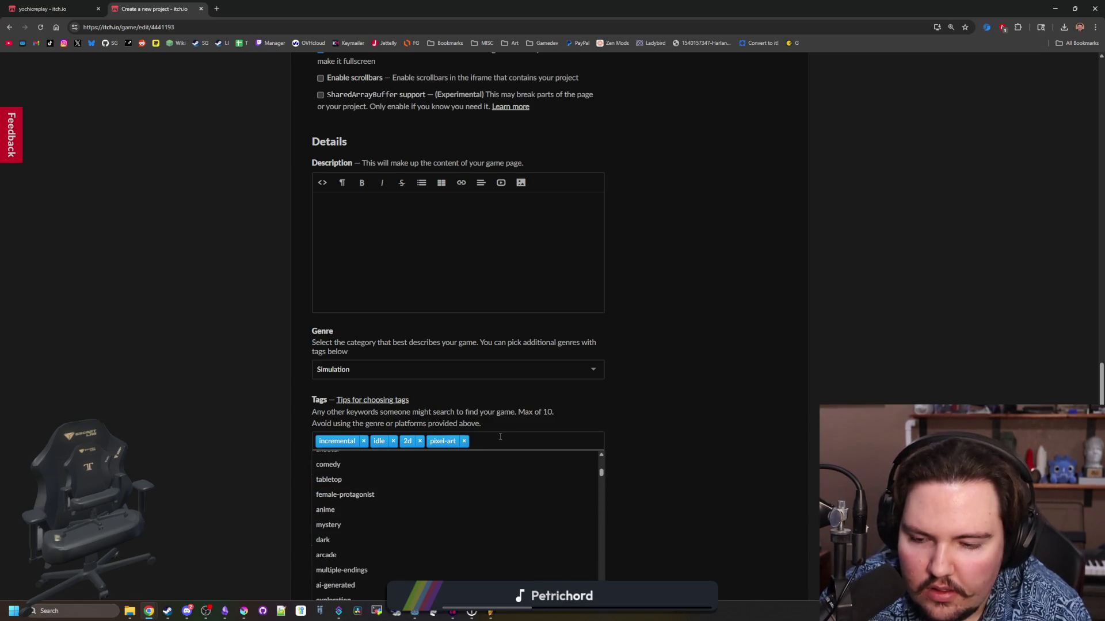
text(mining)
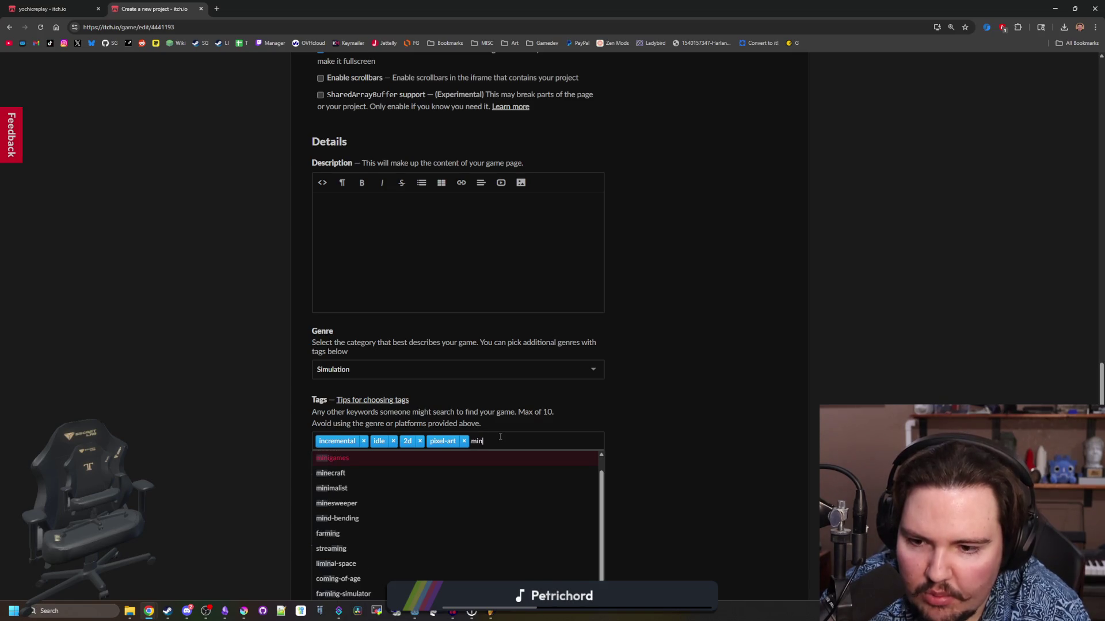
key(Return)
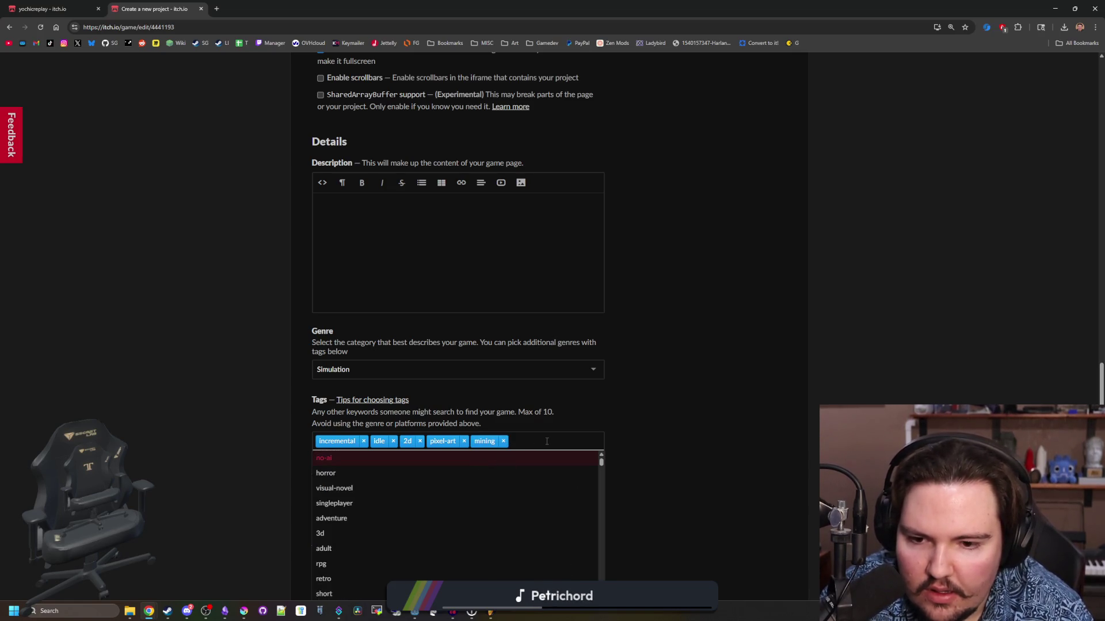
- Add the no-ai, singleplayer and short tags
click(319, 458)
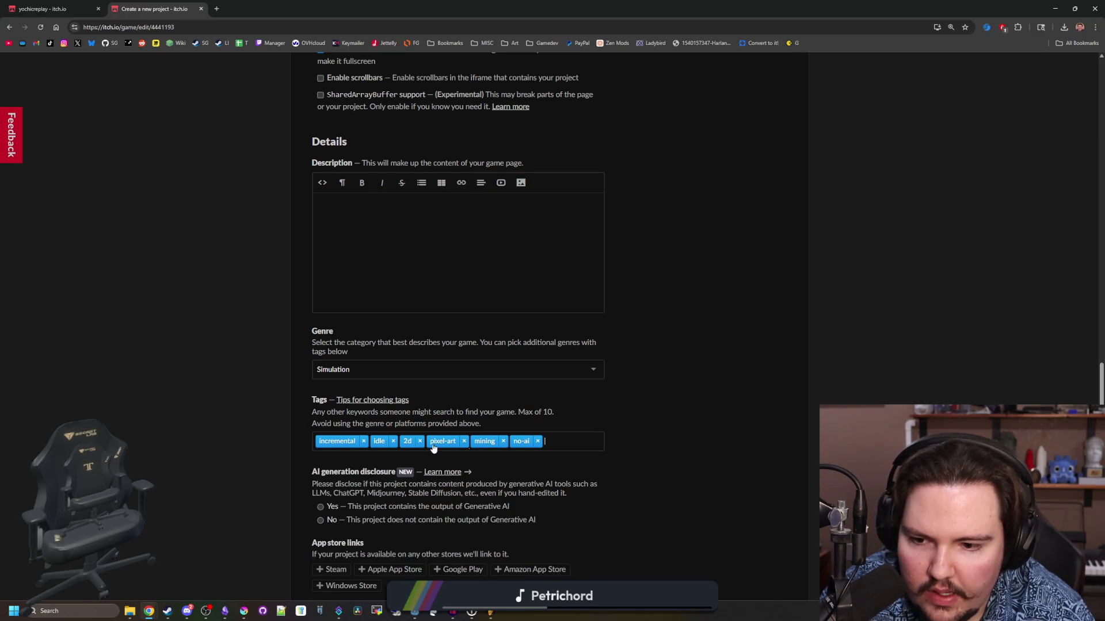
click(563, 439)
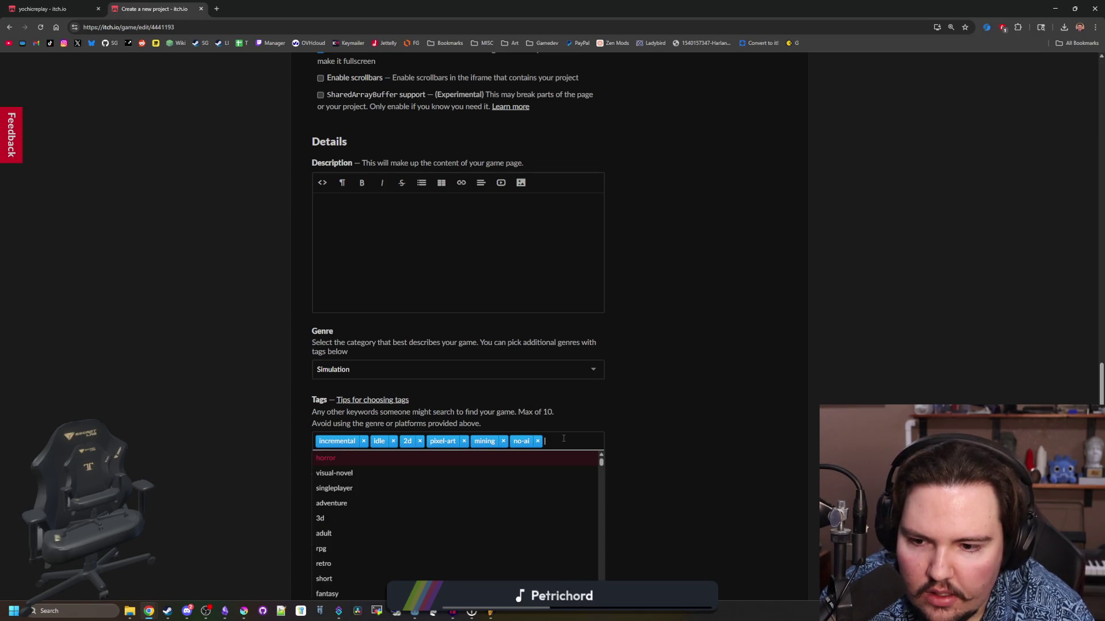
click(336, 487)
click(455, 454)
scroll(233, 489, down, 2)
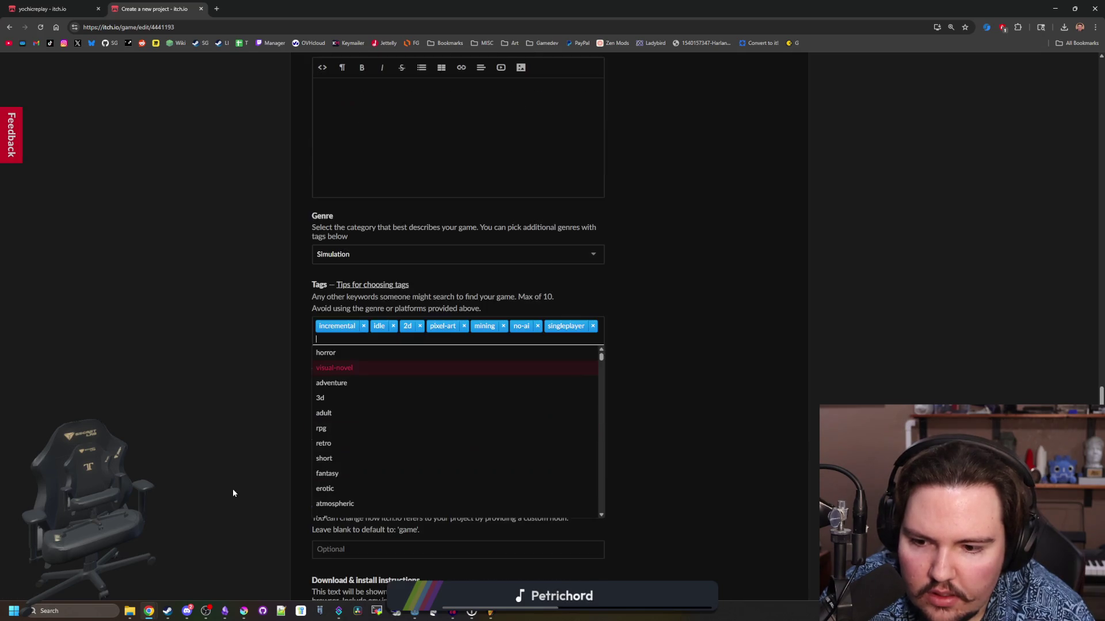
scroll(345, 439, down, 1)
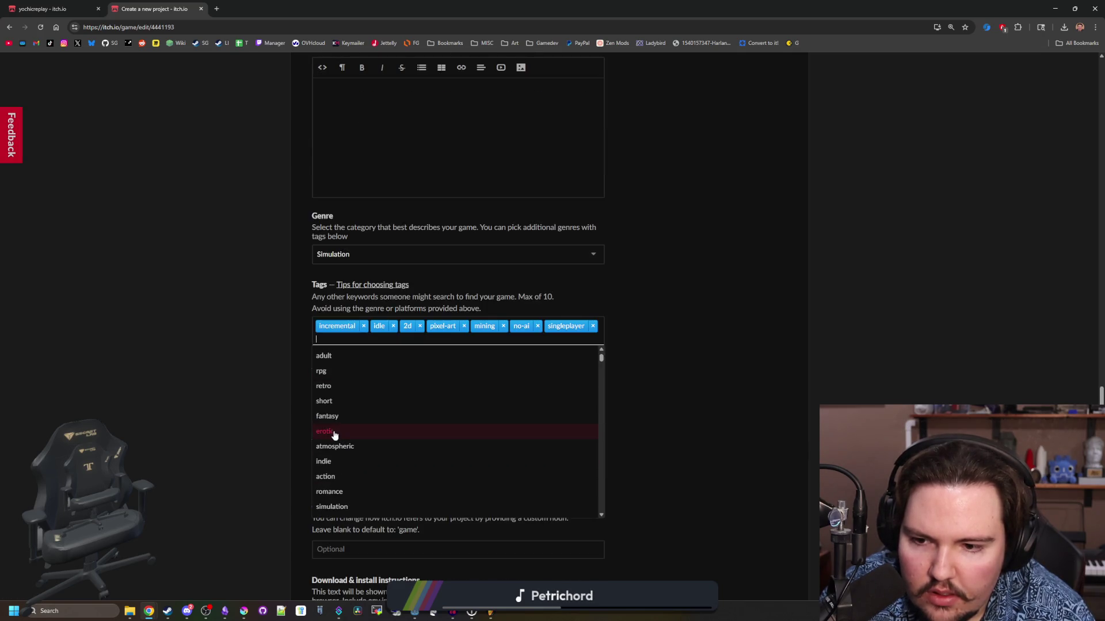
click(343, 392)
- Add cute, godot and upgrades tags, then remove godot to stay at ten tags
click(380, 342)
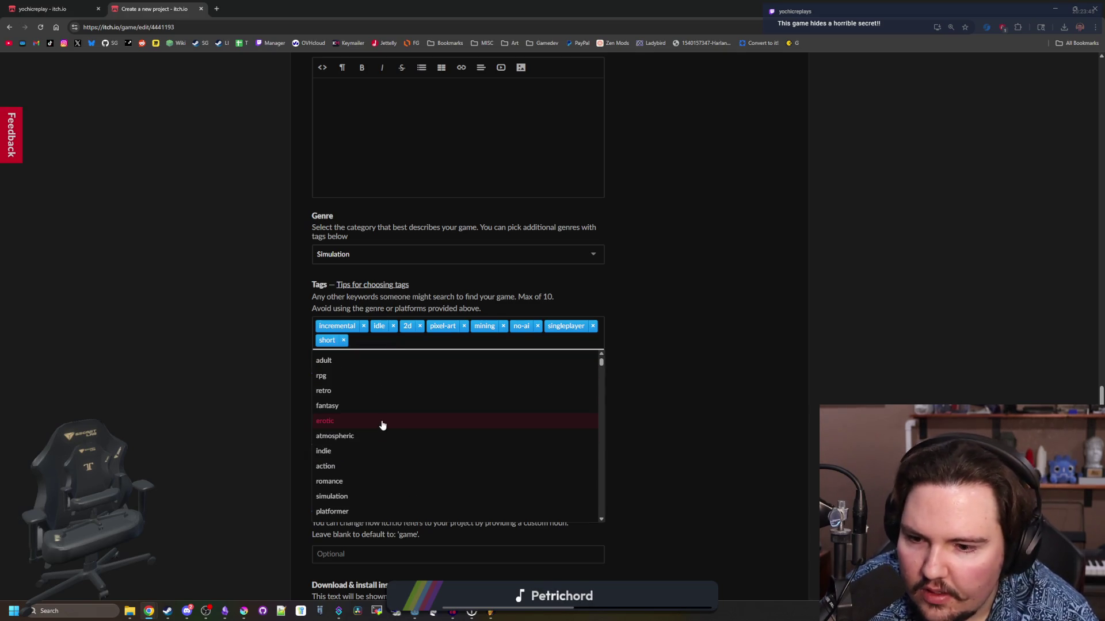
scroll(368, 426, down, 2)
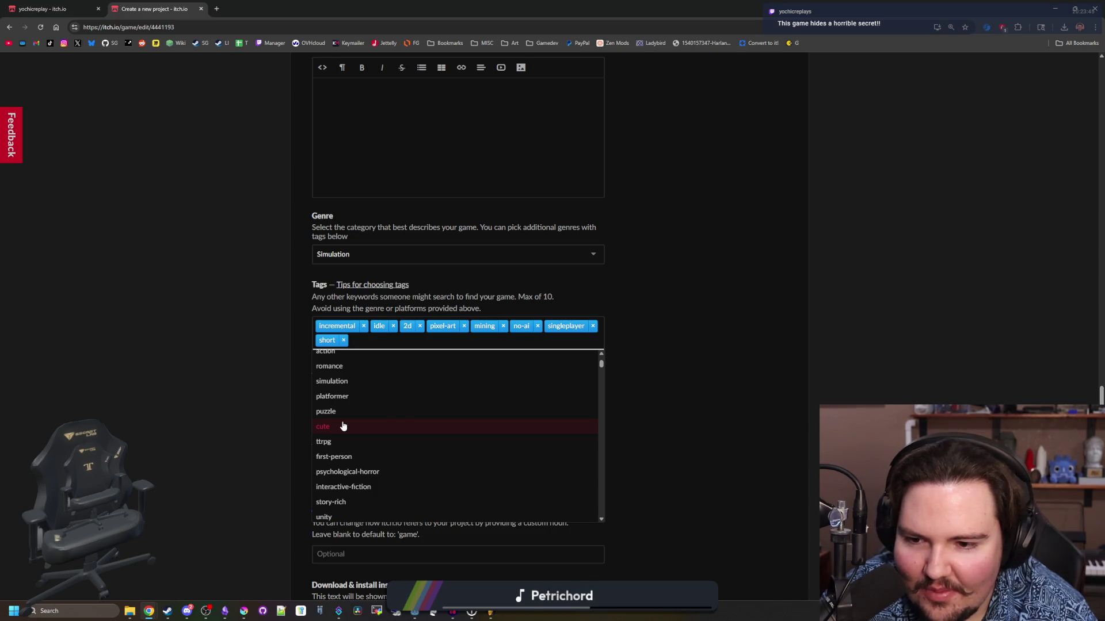
click(342, 426)
scroll(377, 439, down, 1)
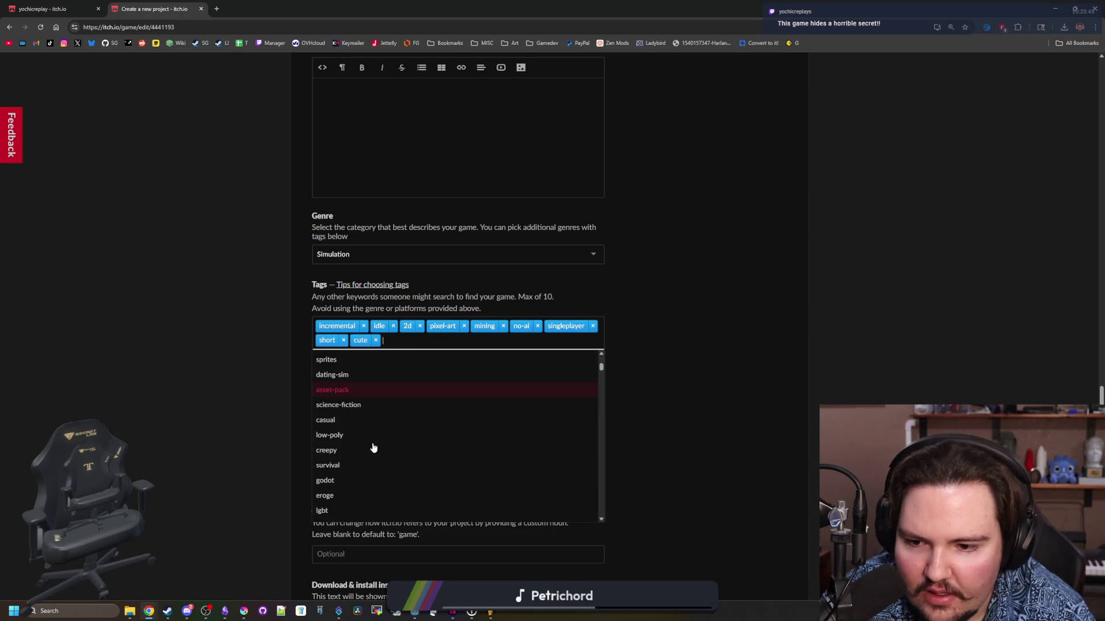
click(336, 482)
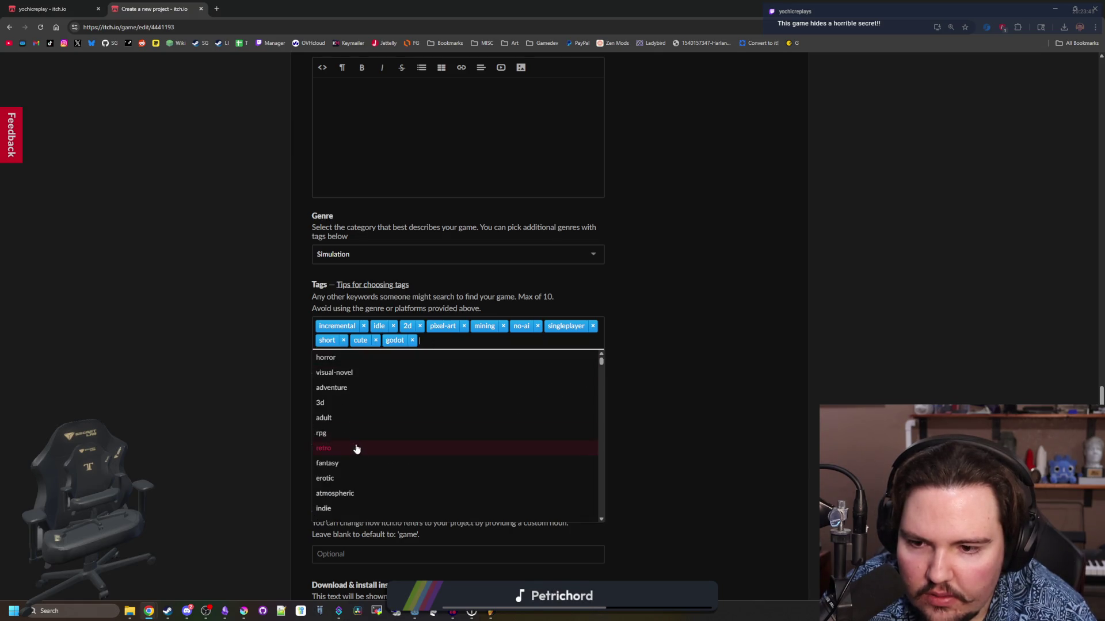
scroll(362, 437, down, 2)
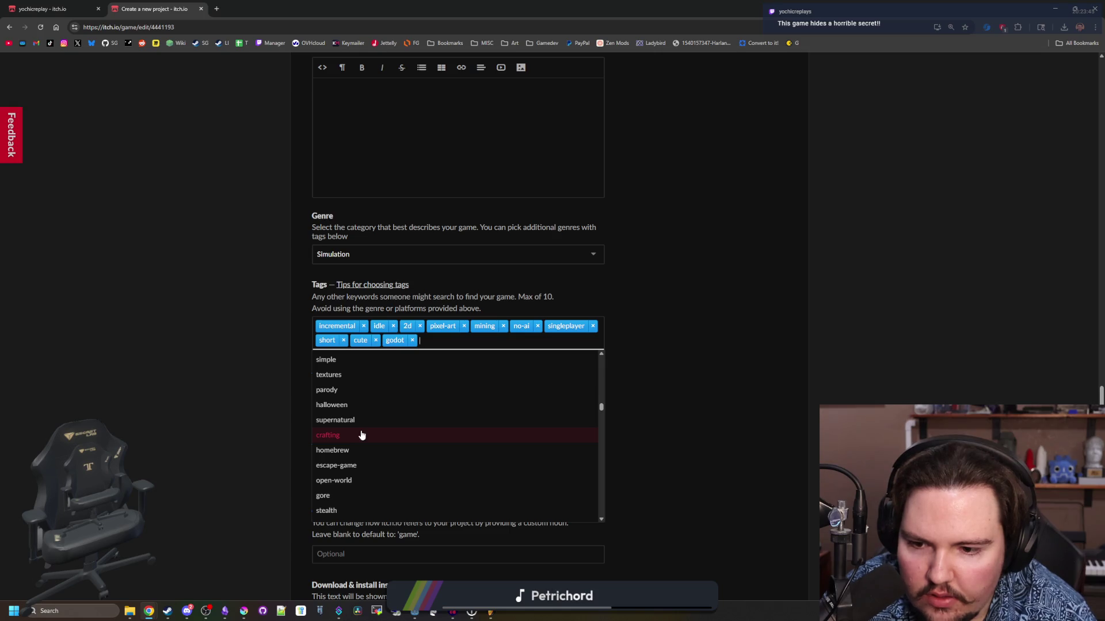
text(upg)
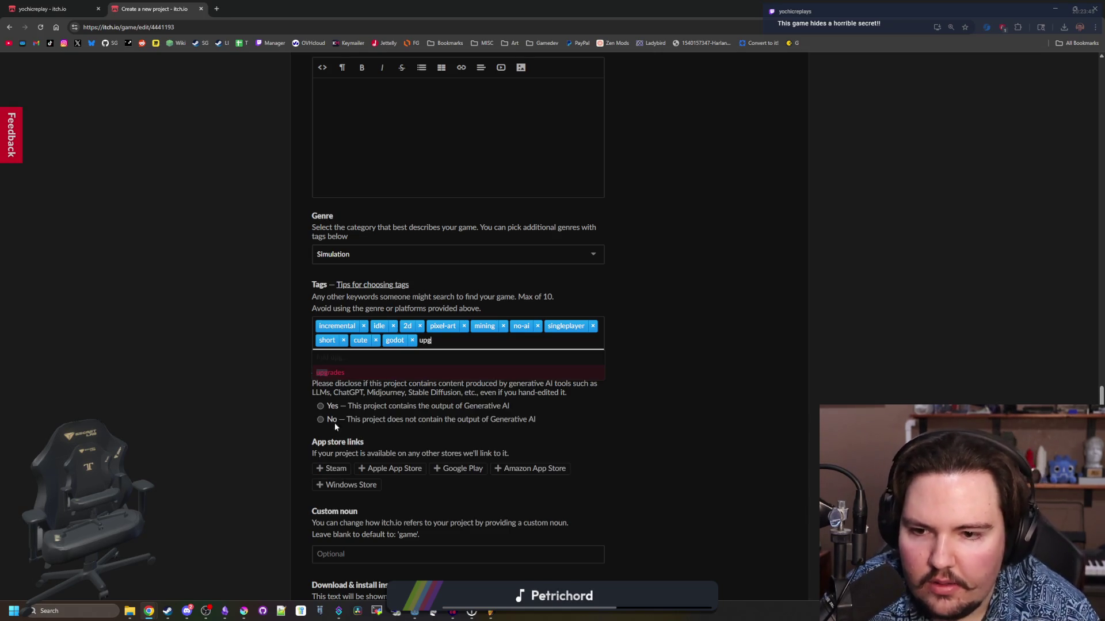
click(349, 373)
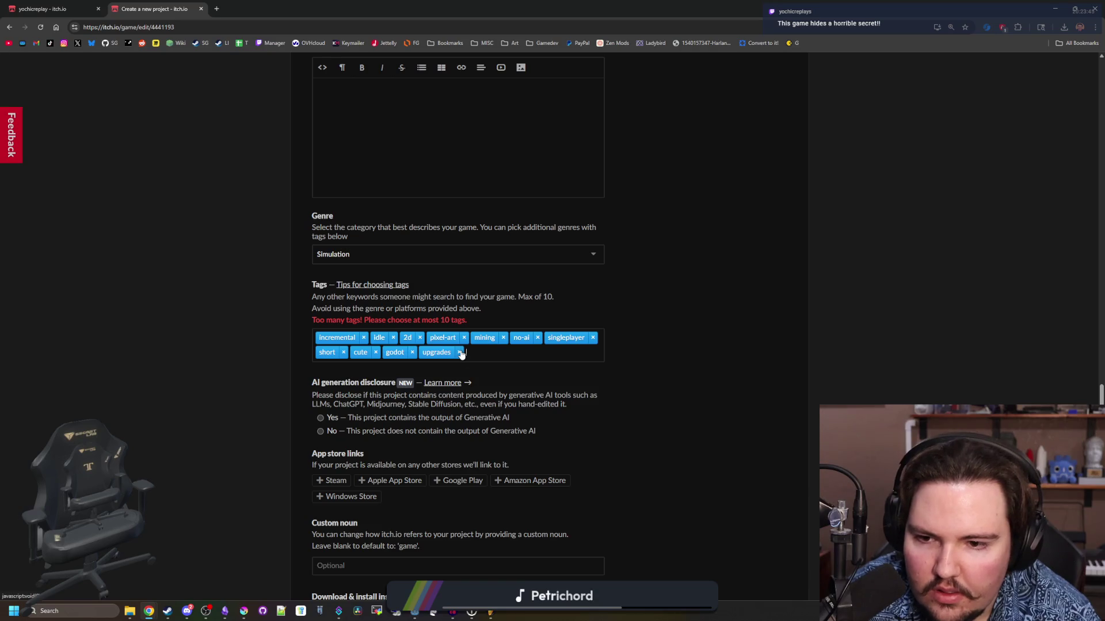
scroll(437, 382, up, 1)
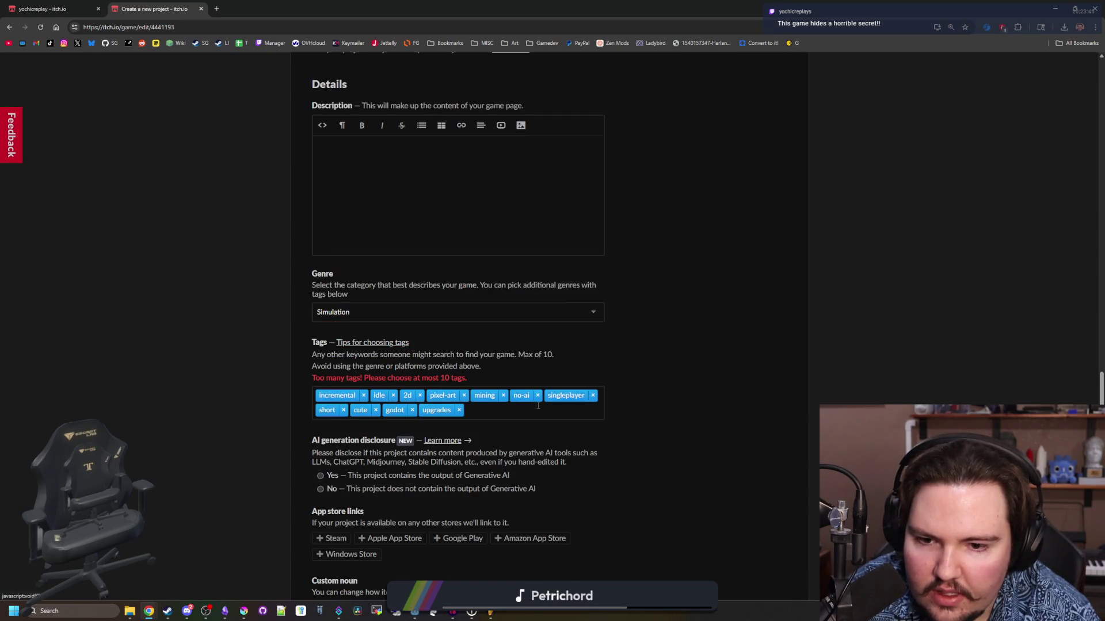
click(412, 410)
click(218, 412)
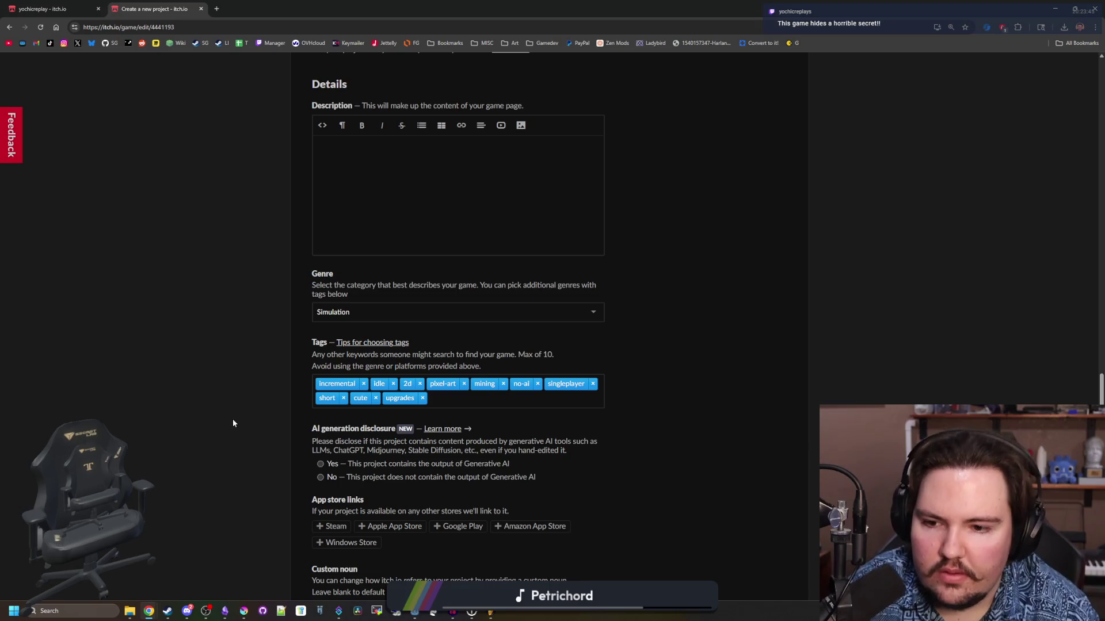
- Finish the storm-and-dice description, ending with 'Made in 4 hours (no jam, just for fun)'
scroll(232, 418, down, 1)
scroll(260, 412, up, 4)
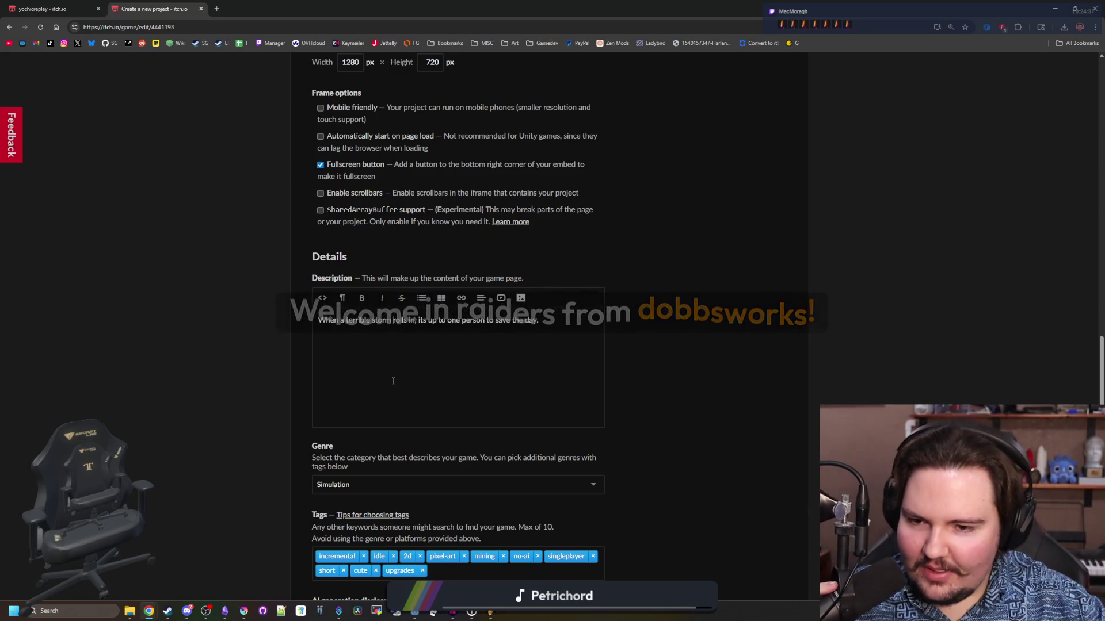
click(554, 326)
text(Mine dice,)
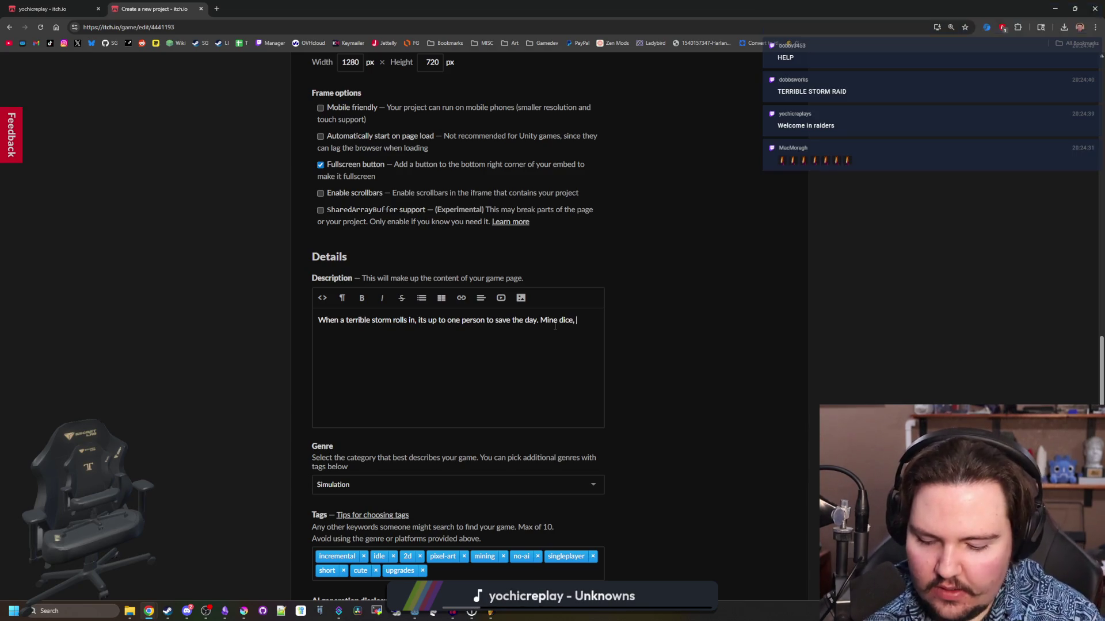
text(roll for cash, and spend your money on upgrades! How high can you roll?)
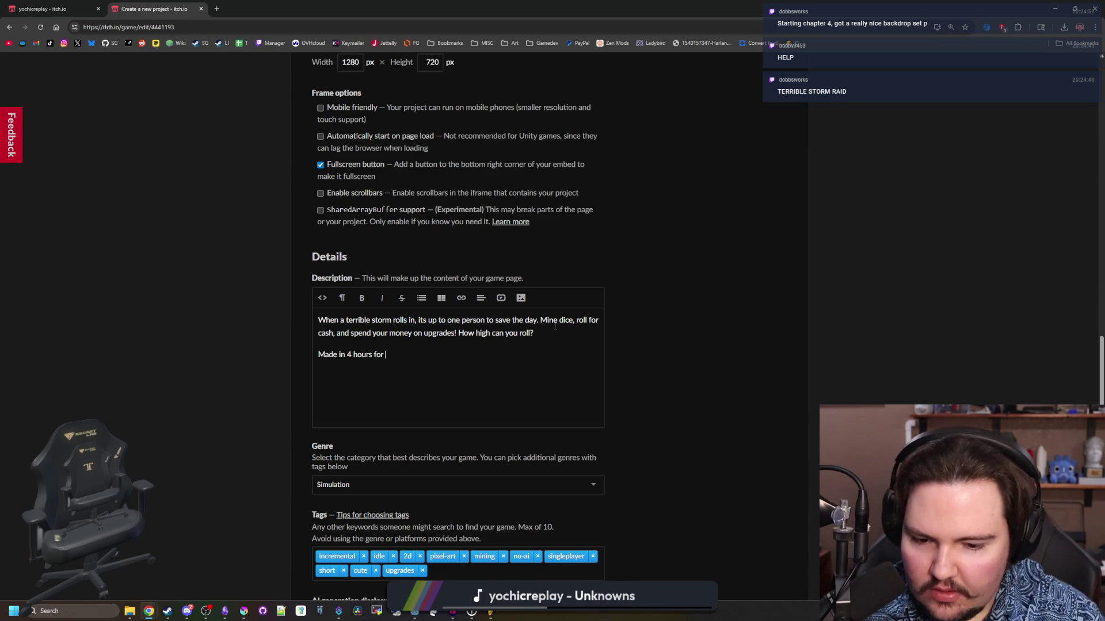
key(BackSpace)
key(BackSpace)
text(()
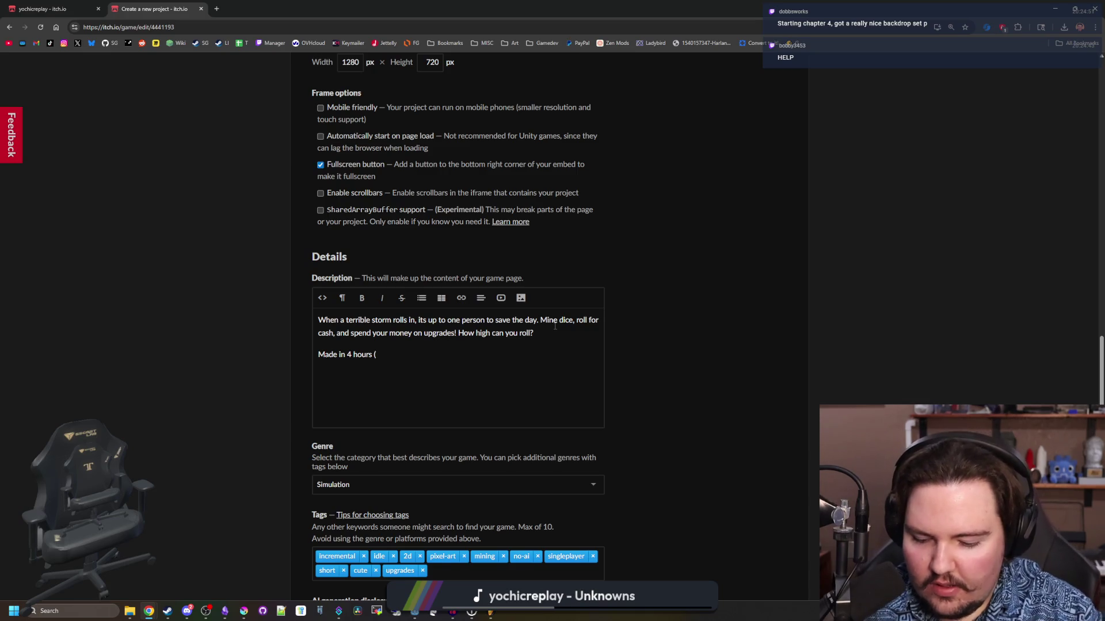
text(no jam, just for fun)
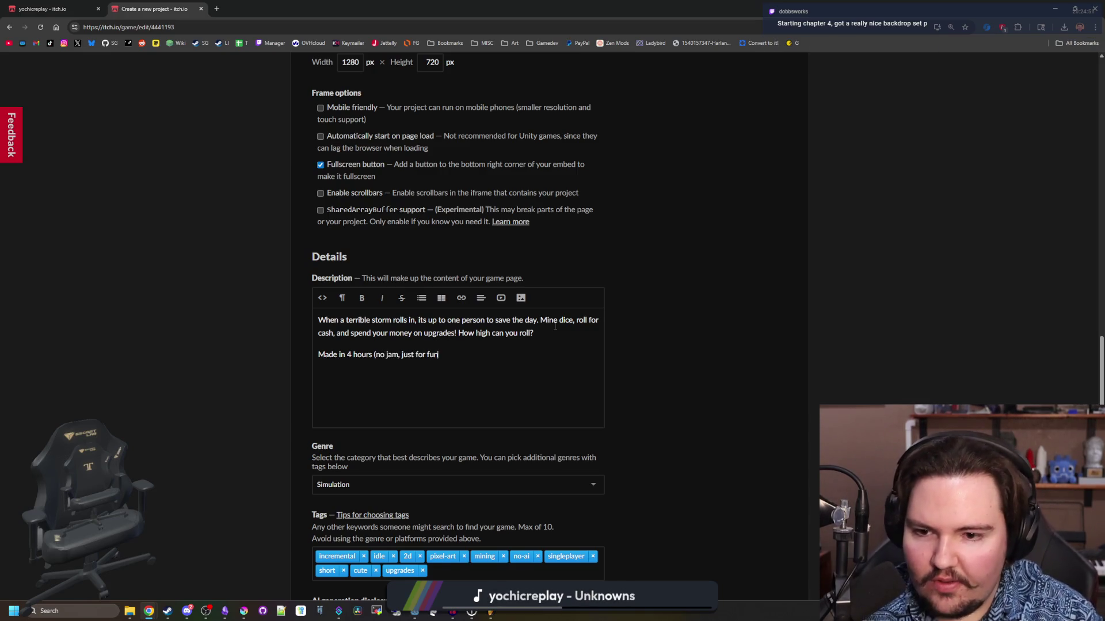
scroll(226, 339, down, 5)
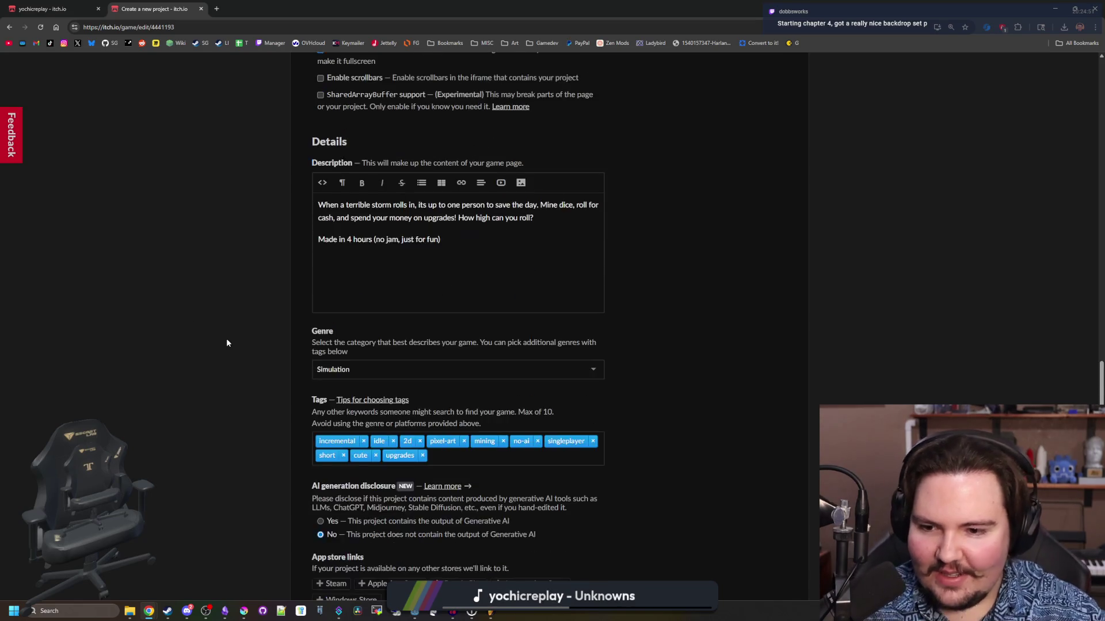
- Set Visibility & access to Public and save, opening the published page
scroll(229, 340, up, 1)
scroll(229, 344, down, 3)
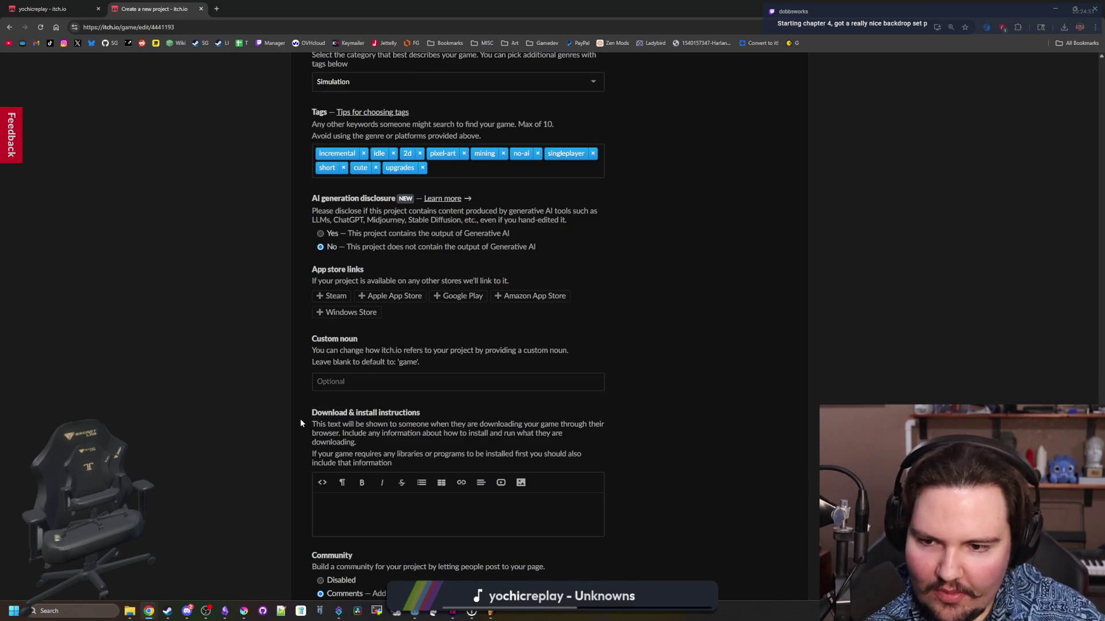
scroll(292, 388, down, 2)
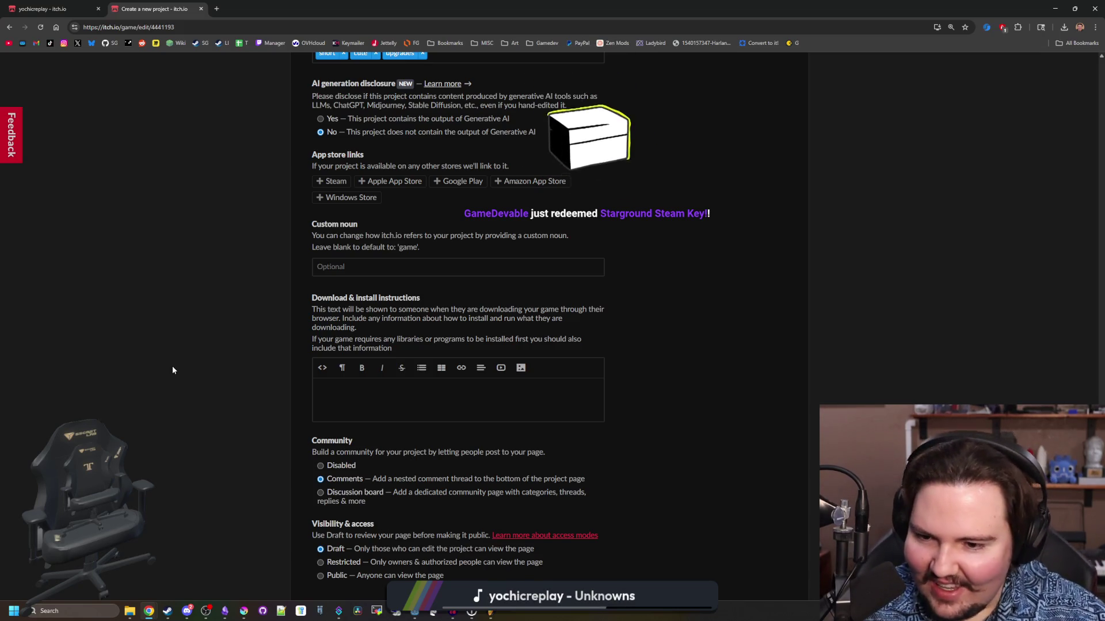
scroll(173, 370, down, 2)
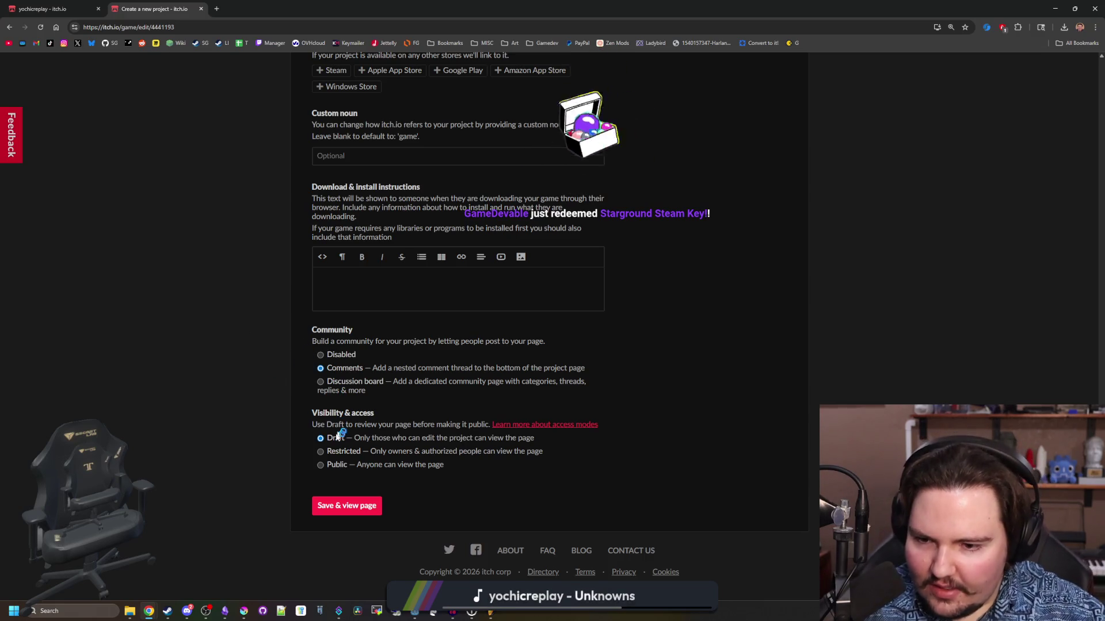
click(323, 467)
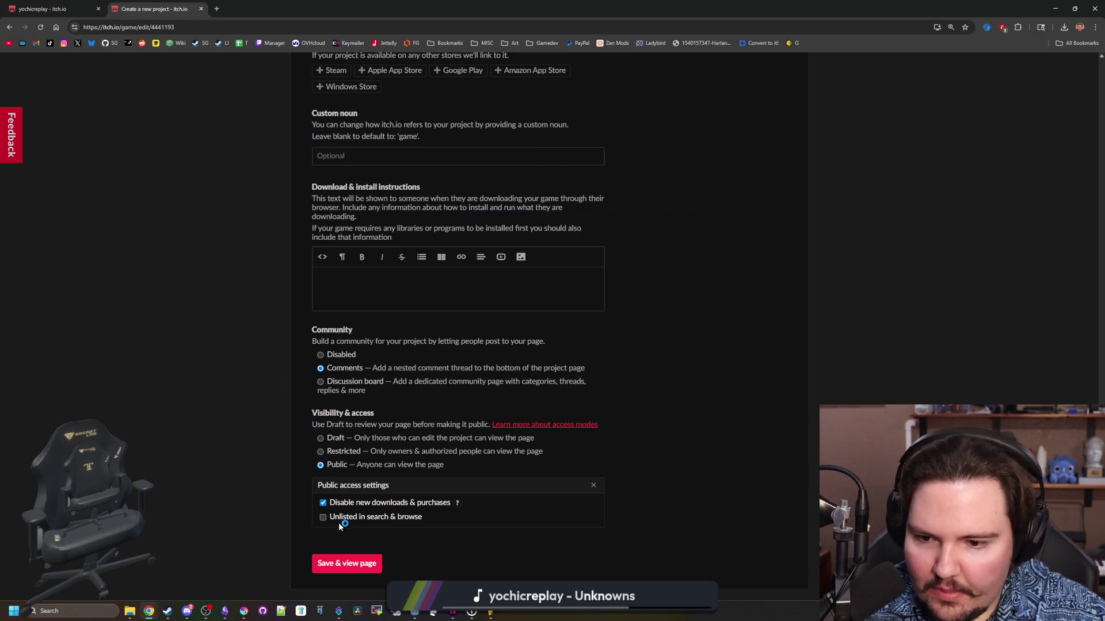
scroll(274, 456, up, 15)
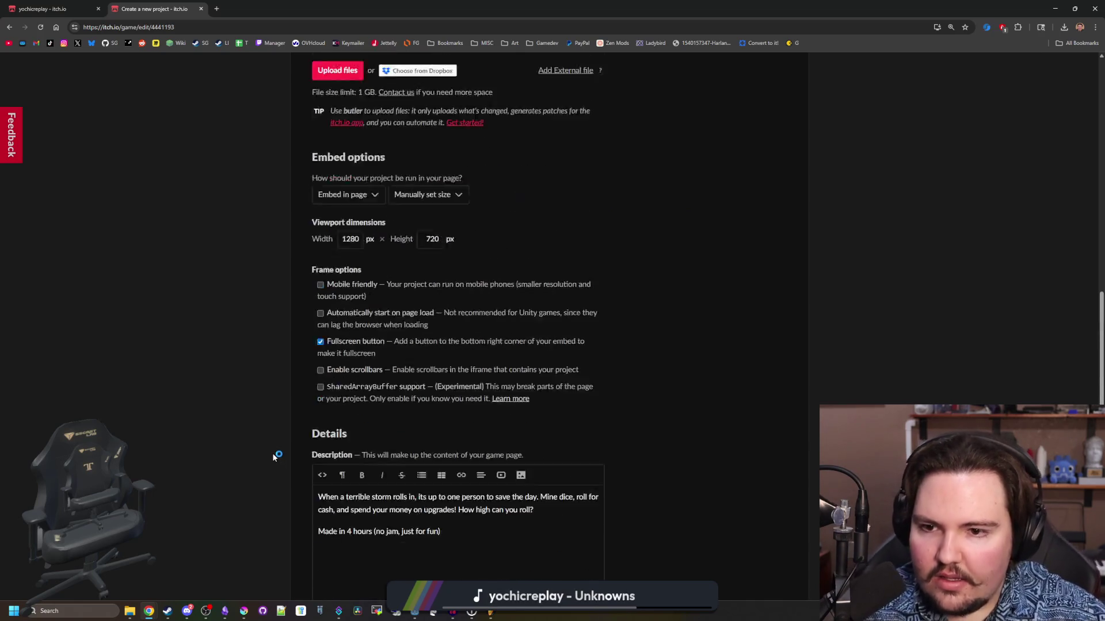
scroll(273, 457, up, 15)
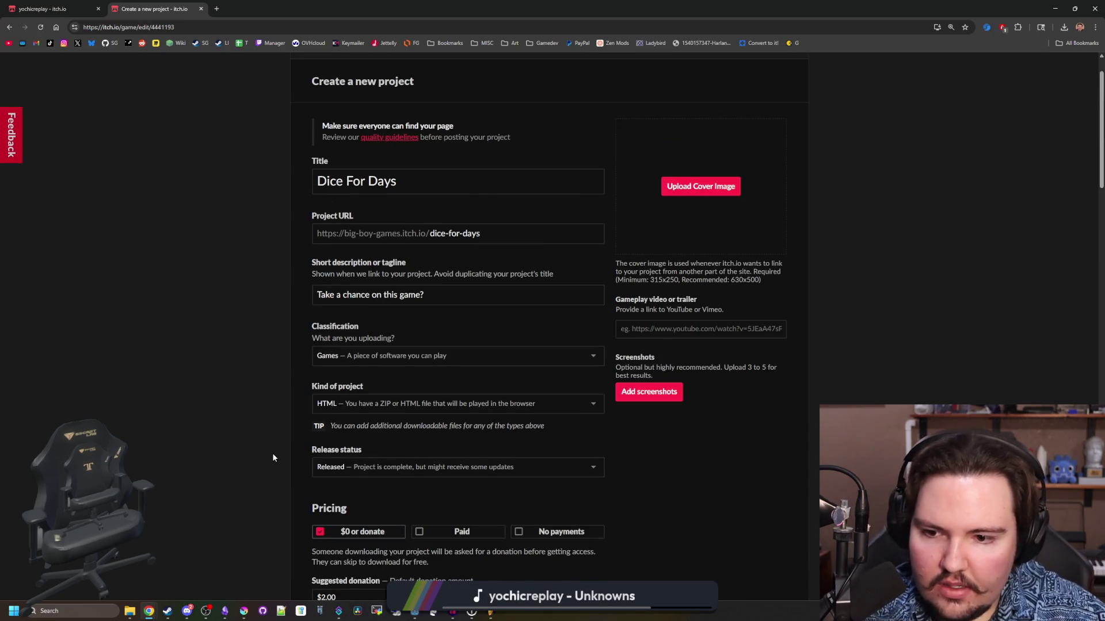
scroll(272, 453, up, 3)
scroll(272, 454, down, 20)
click(353, 507)
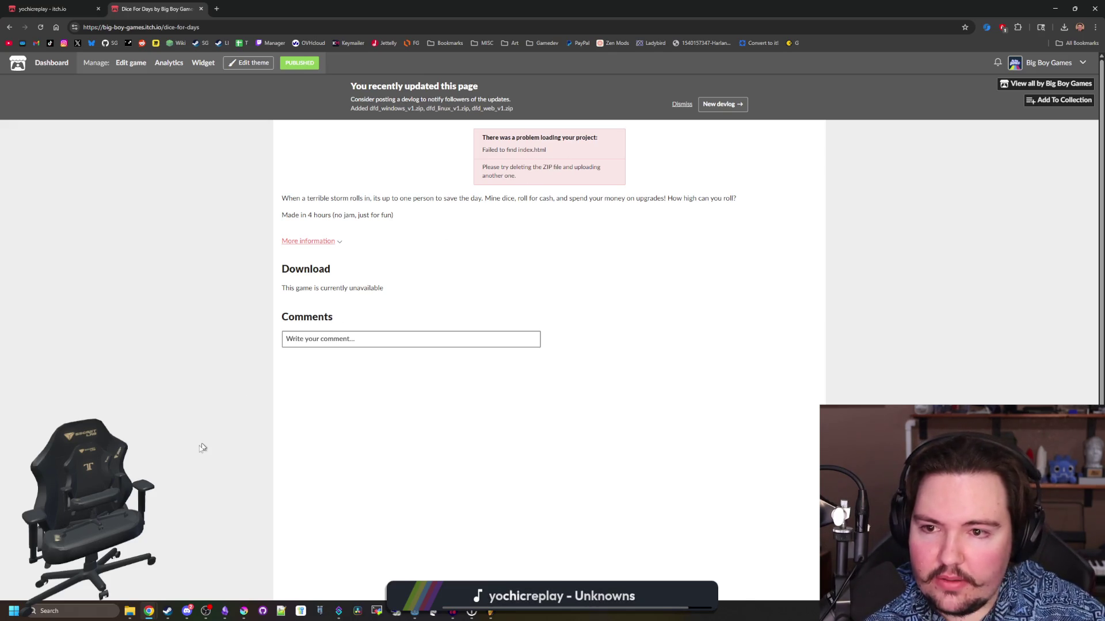
- Switch the project's visibility back to Draft and save, then open the builds folder
click(138, 64)
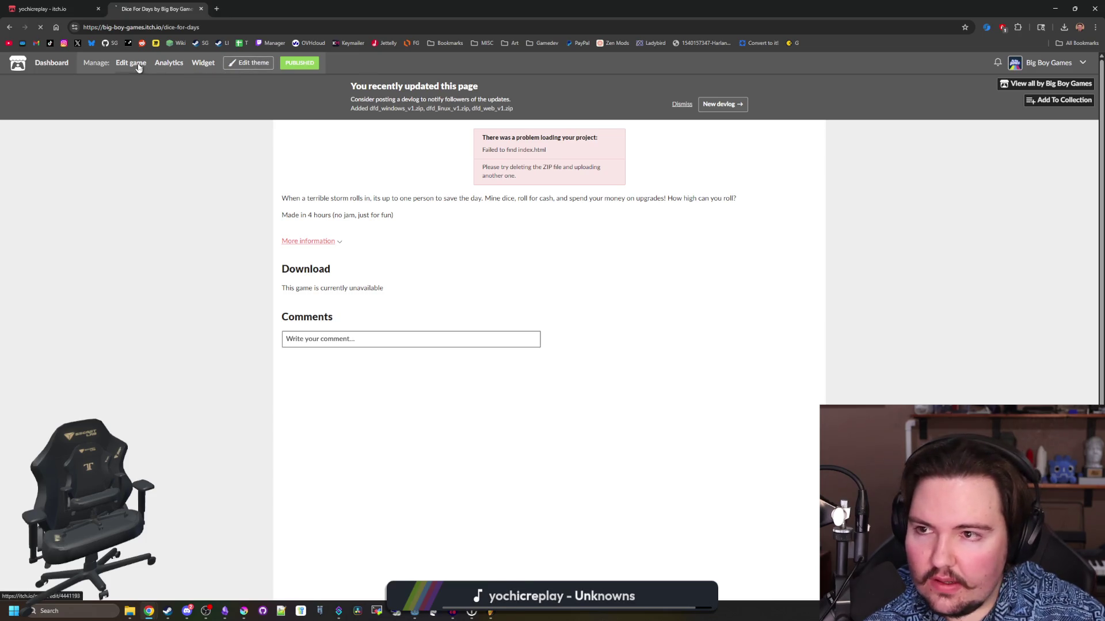
scroll(312, 375, down, 10)
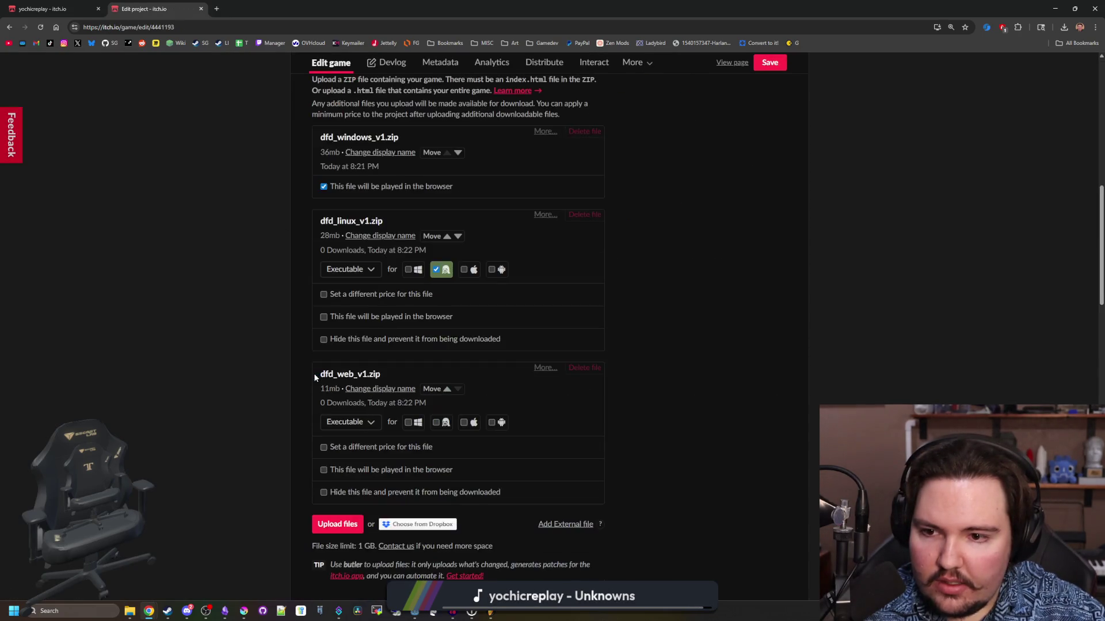
scroll(315, 377, down, 15)
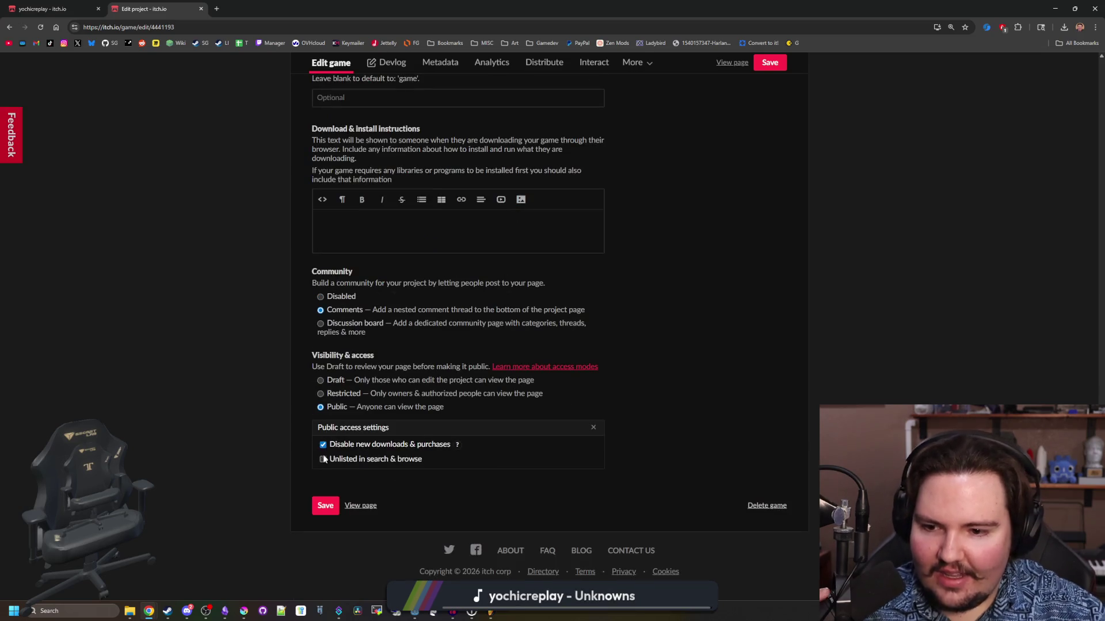
click(320, 381)
click(325, 507)
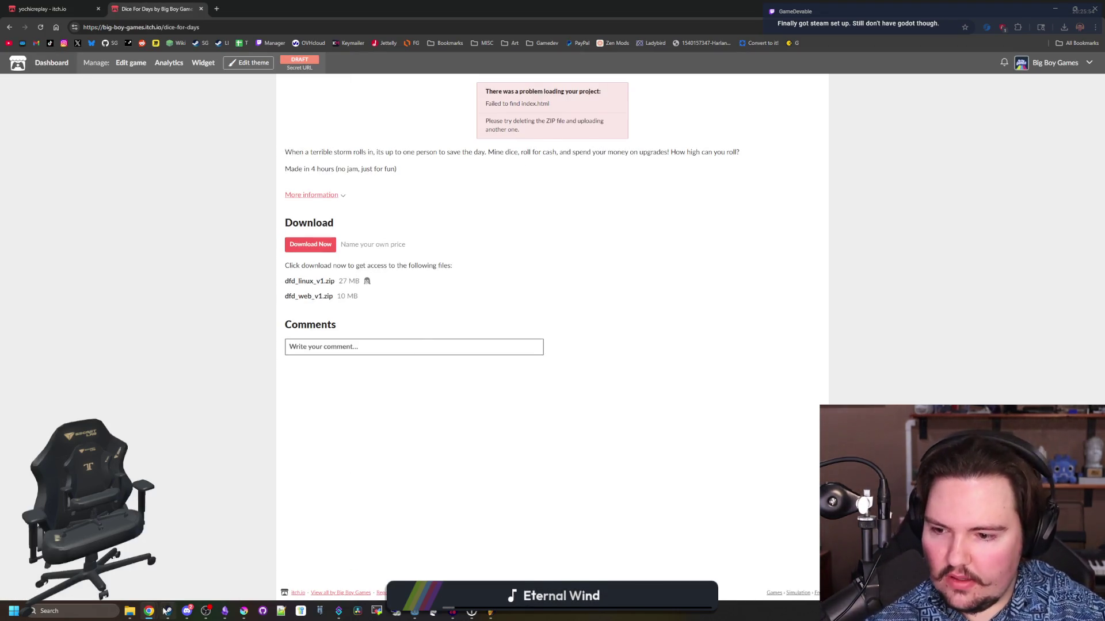
click(133, 615)
- Open dfd_web_v1.zip from the Web build folder in WinRAR to check it contains index.html
double_click(270, 175)
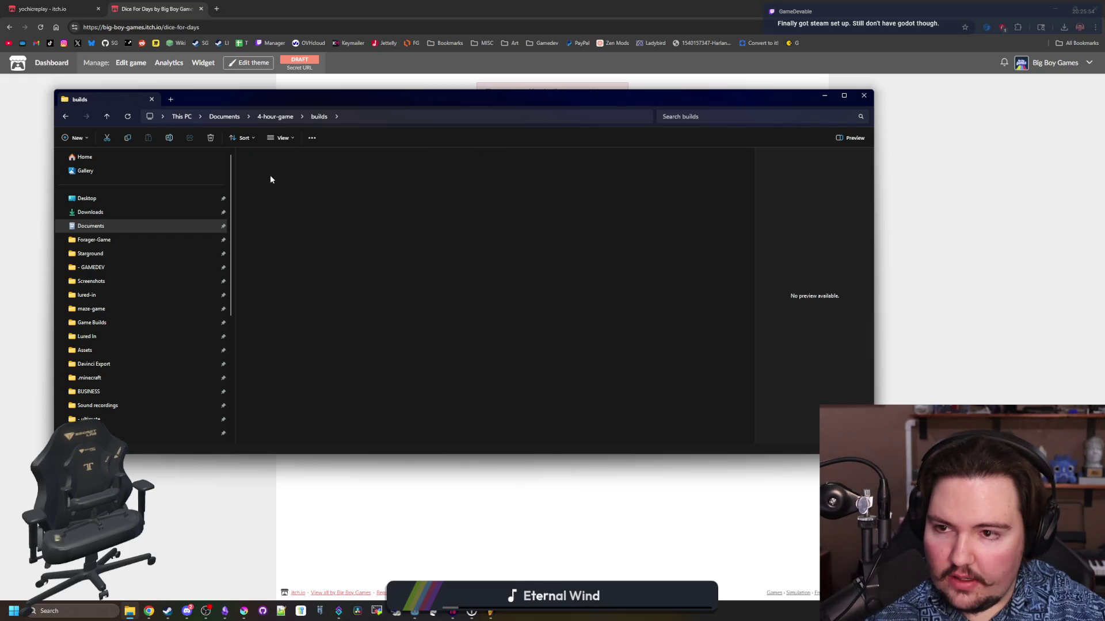
click(294, 167)
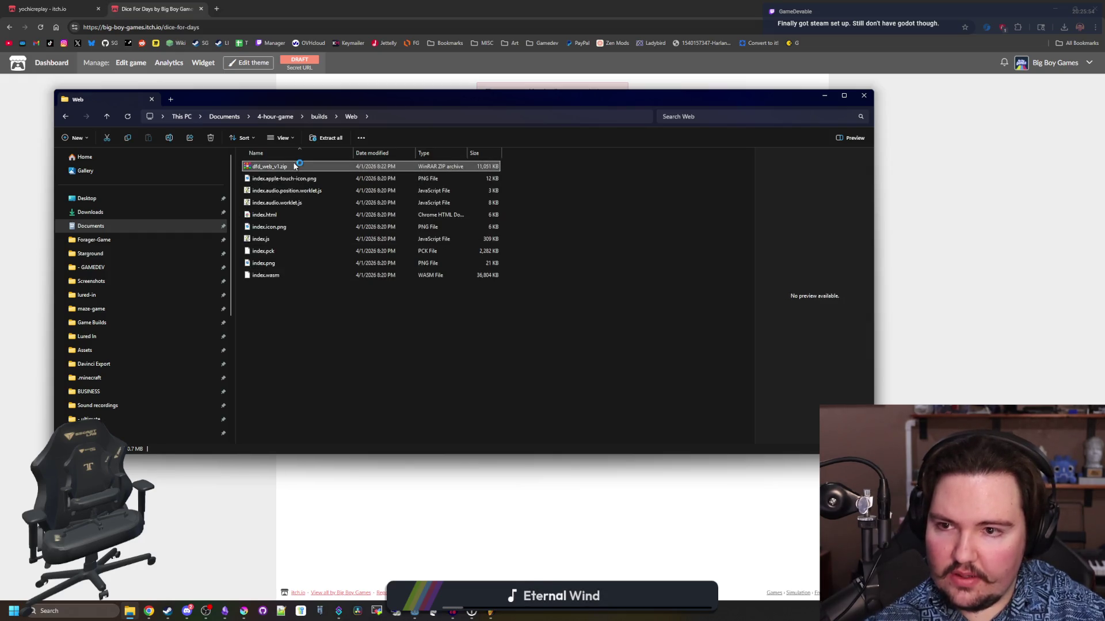
double_click(295, 167)
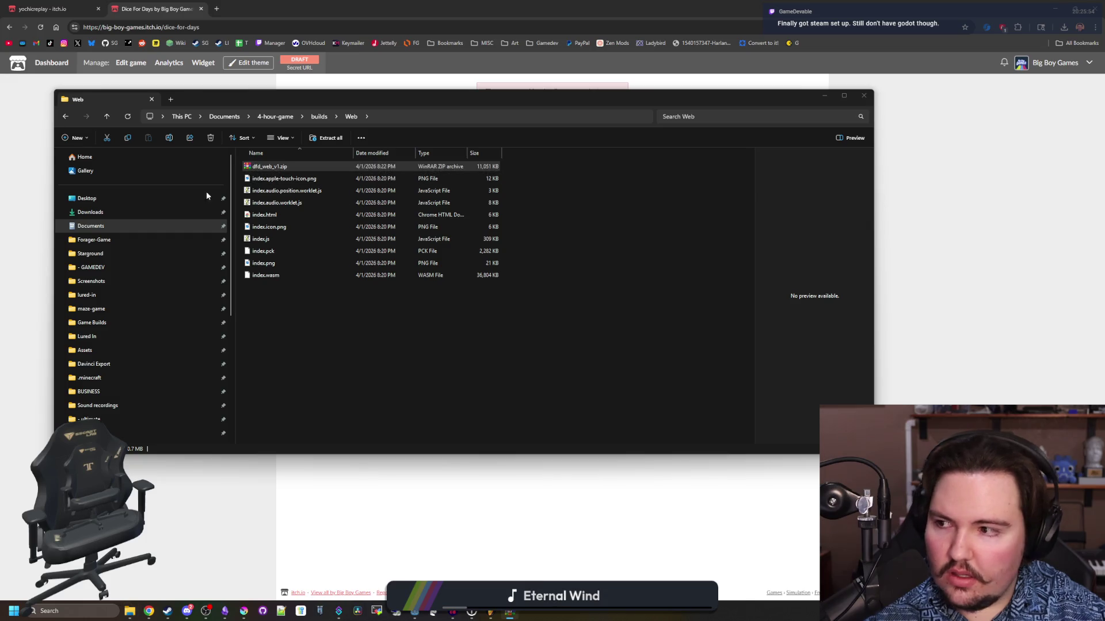
click(713, 169)
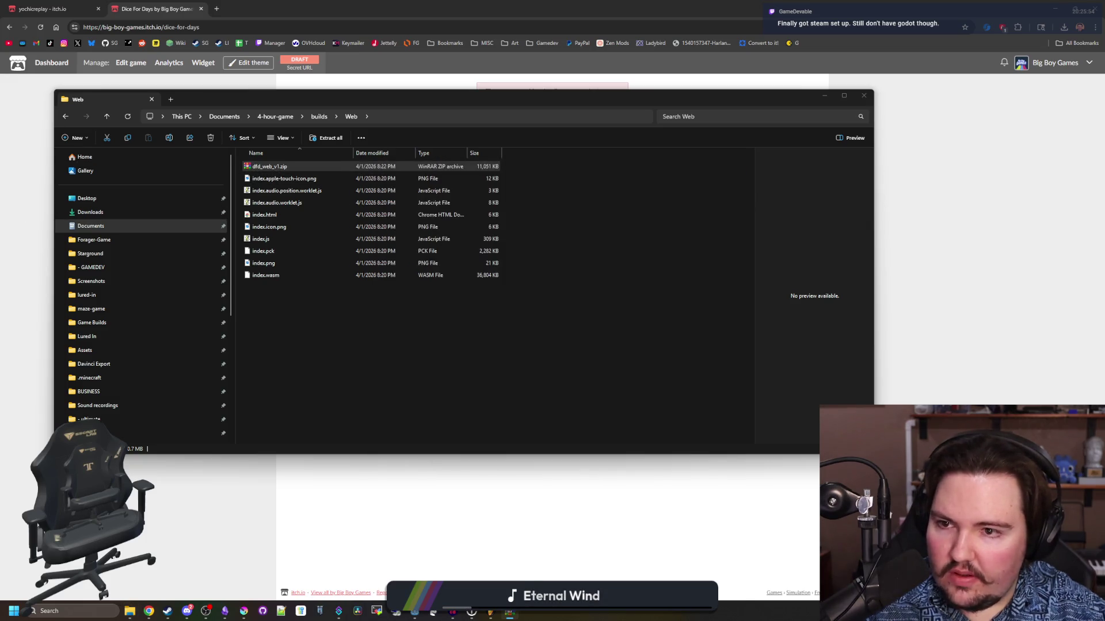
key(Return)
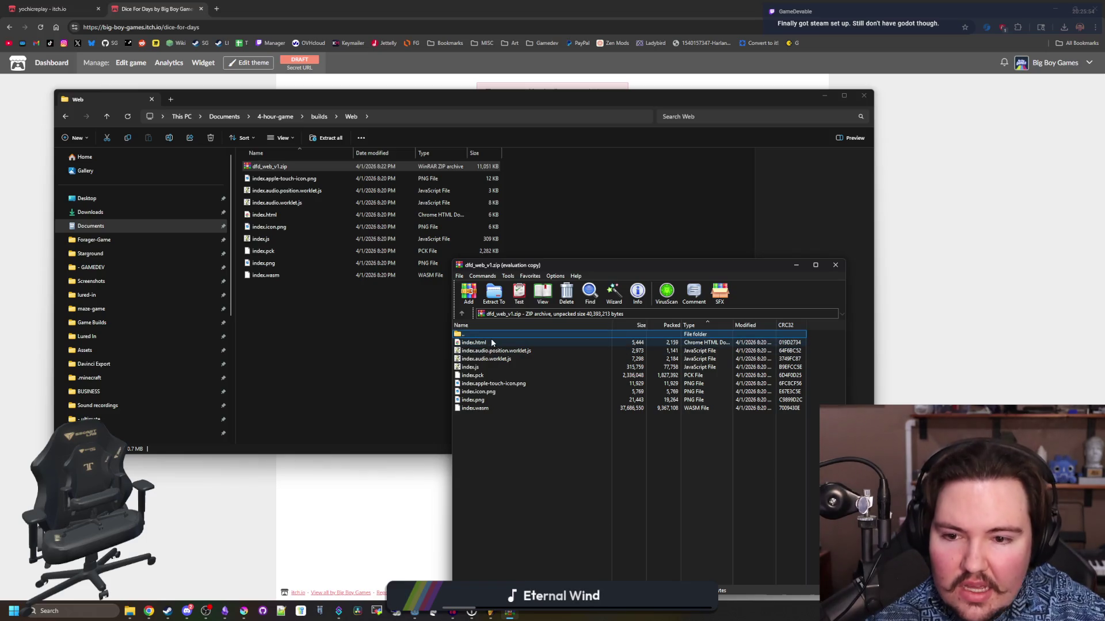
click(671, 209)
- Return to the browser and go back to the Dice For Days edit page
click(20, 139)
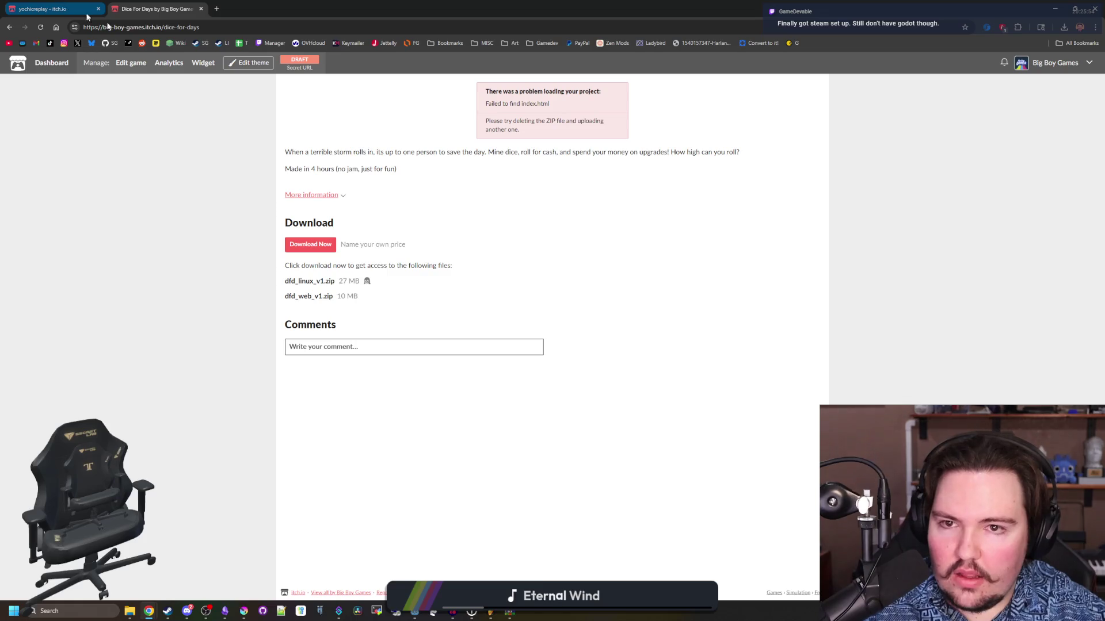
drag(525, 103, 547, 122)
click(551, 106)
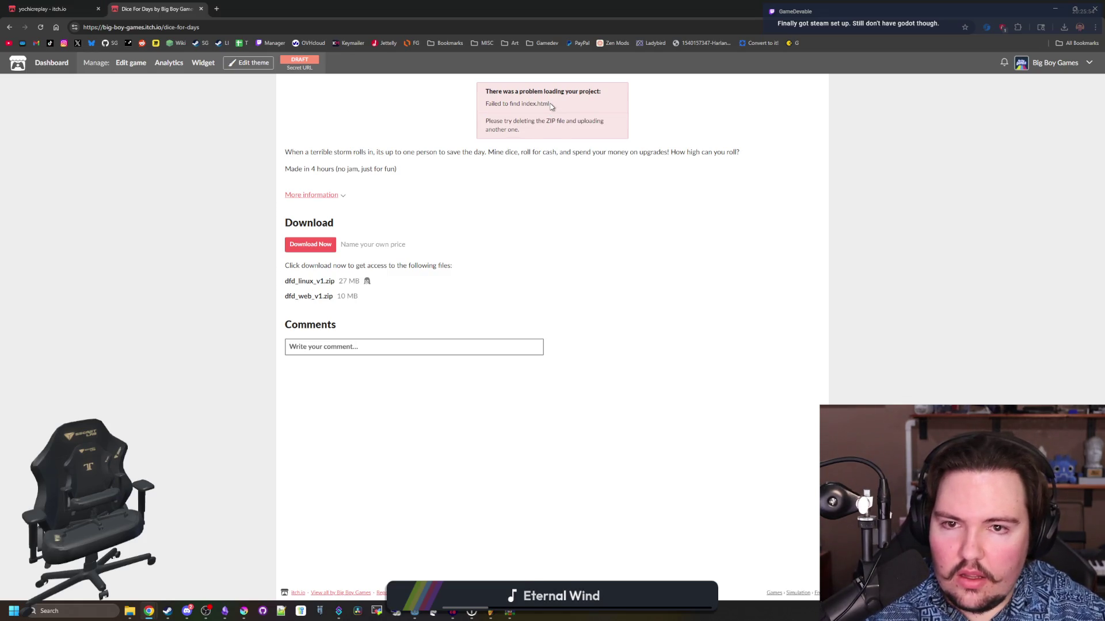
key(alt+Left)
scroll(250, 267, up, 10)
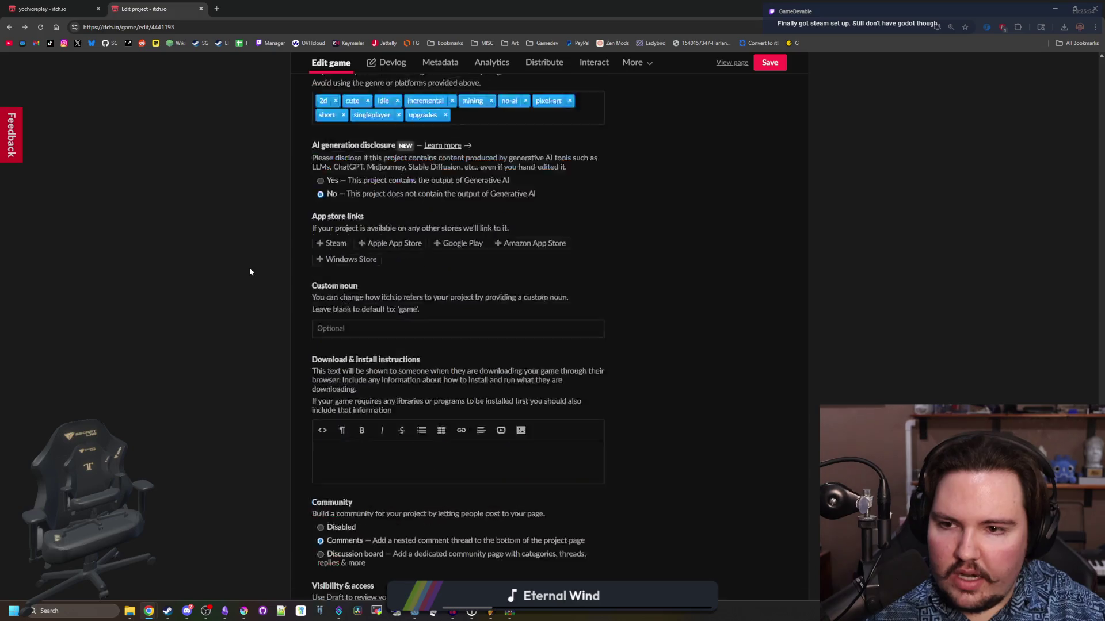
- Mark dfd_web_v1.zip as played in the browser, save, and view the game page
scroll(250, 269, up, 6)
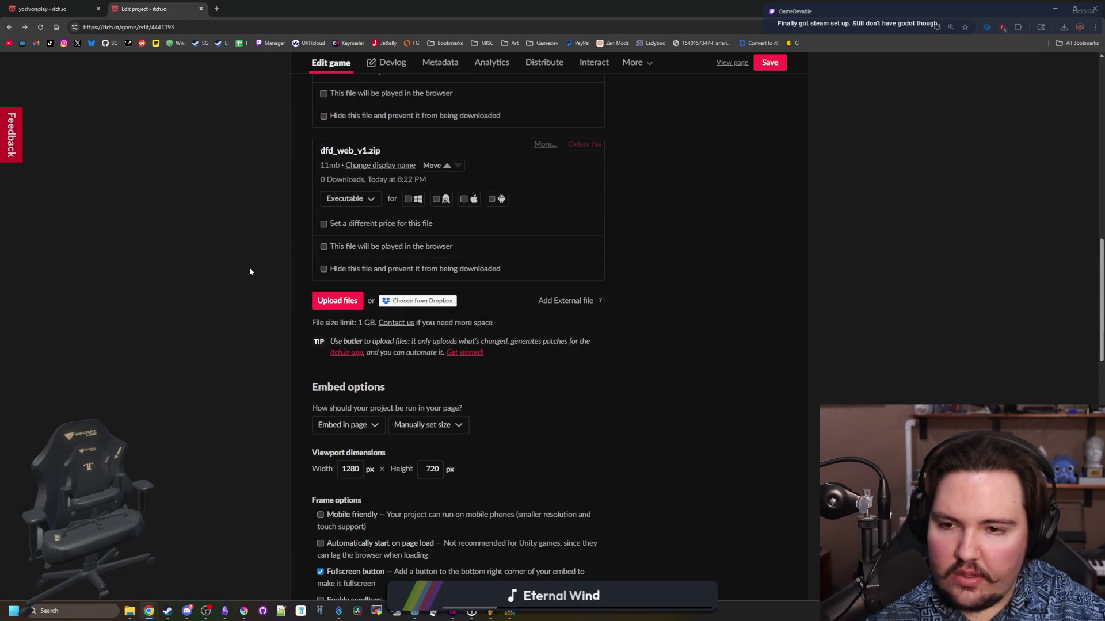
scroll(321, 251, up, 5)
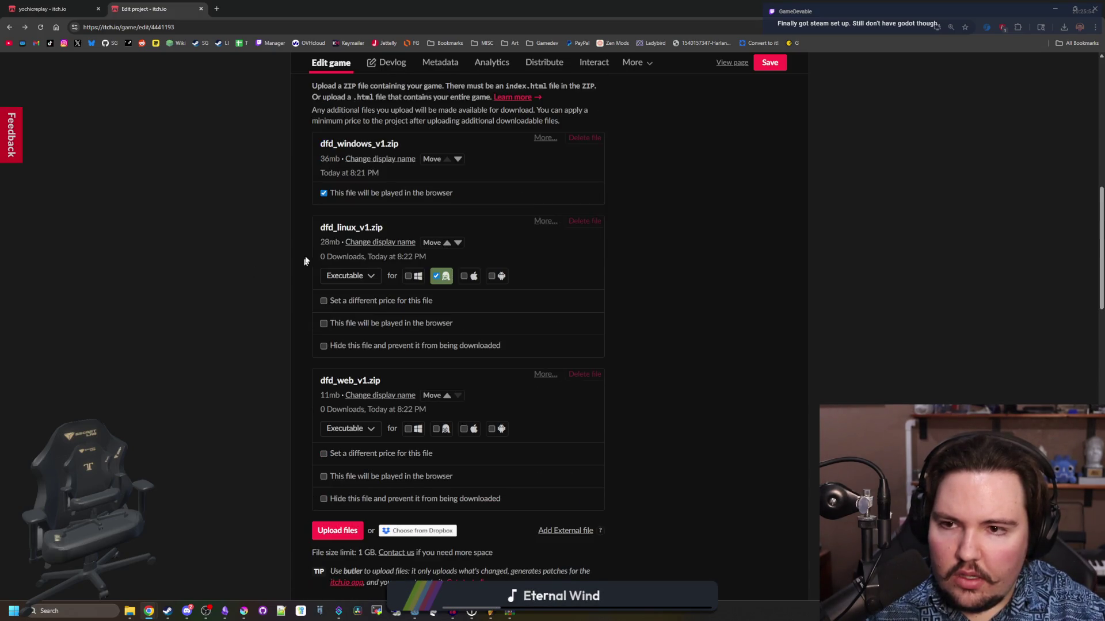
scroll(328, 199, down, 2)
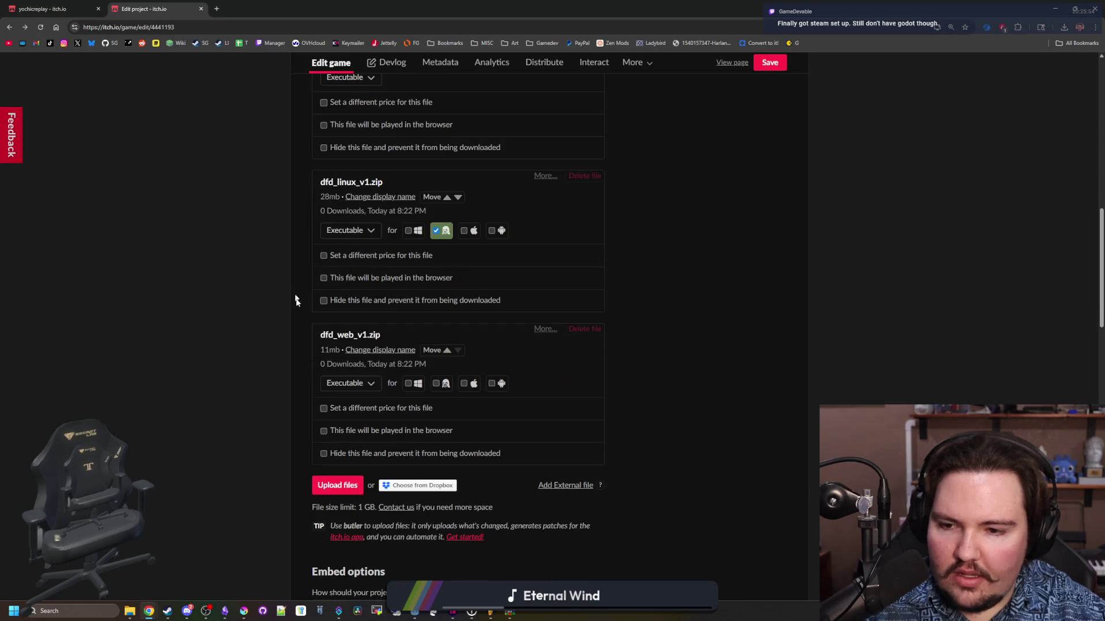
click(324, 430)
scroll(282, 401, down, 12)
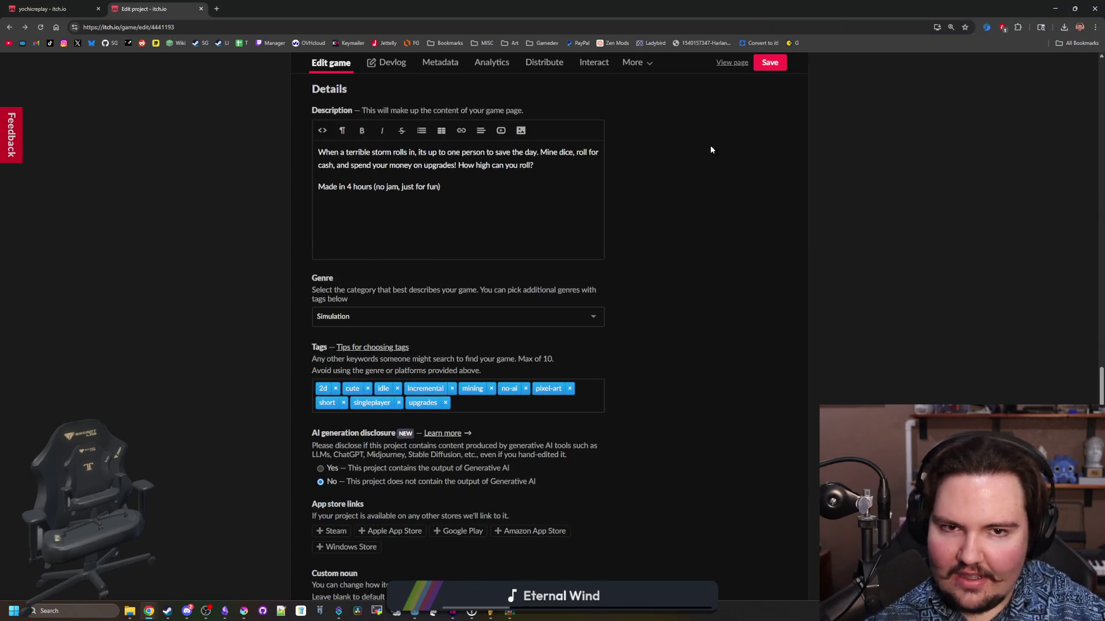
click(768, 63)
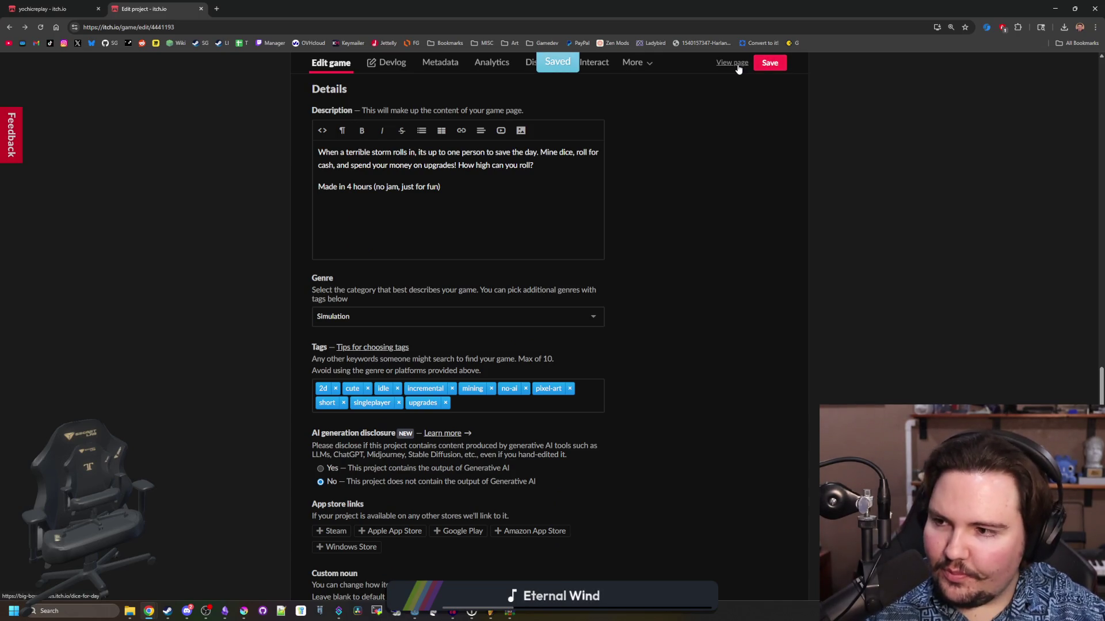
click(732, 62)
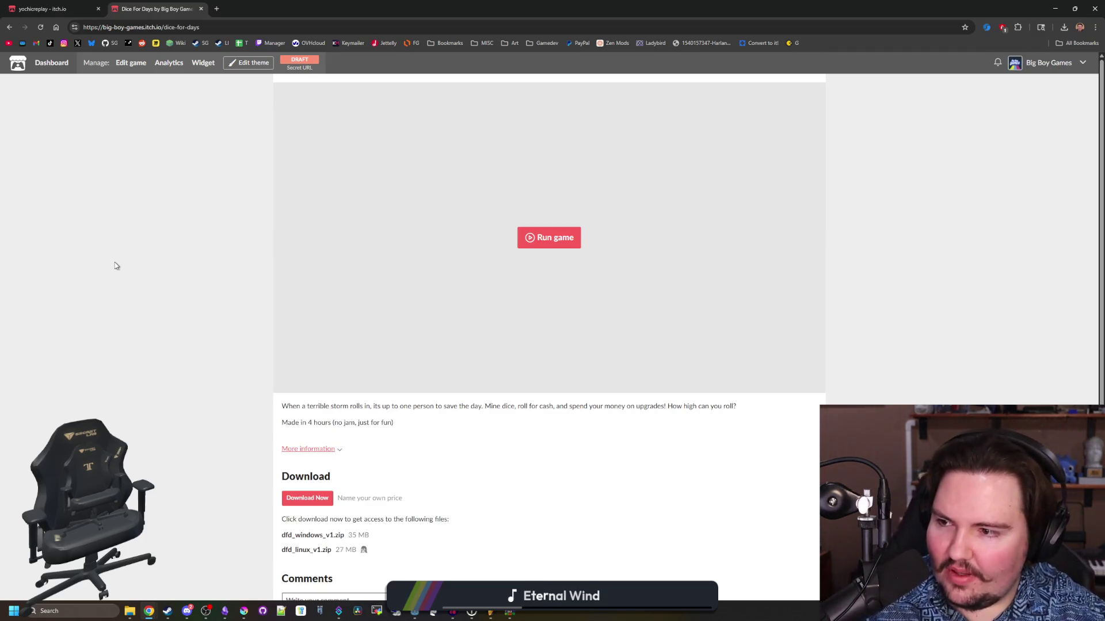
- Run the embedded game and playtest it by walking, rolling dice and checking volume options
click(562, 236)
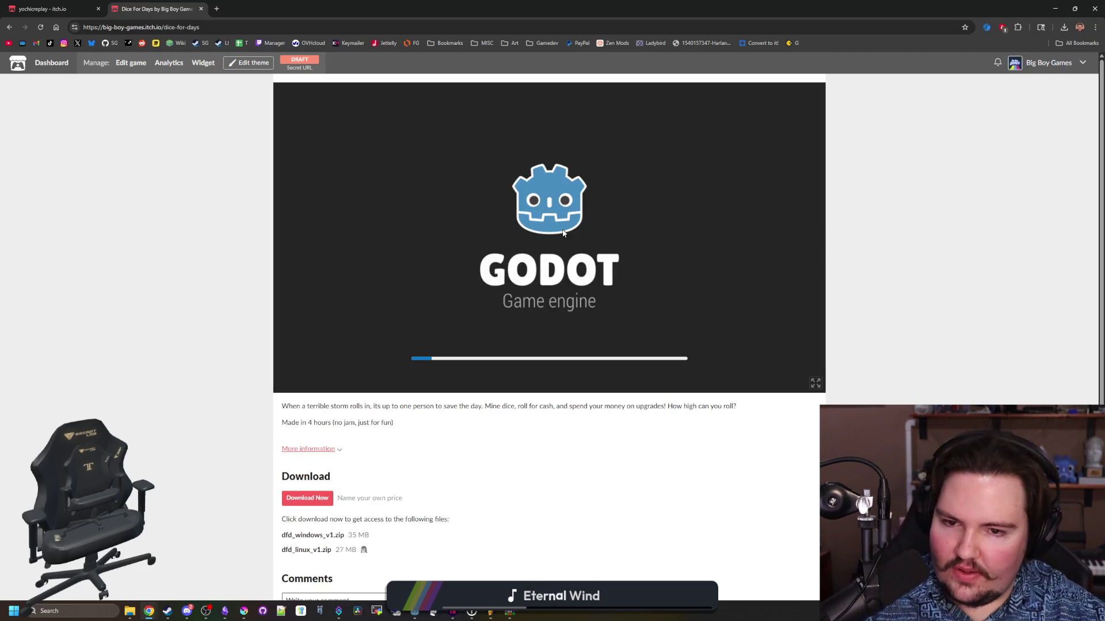
drag(563, 232, 642, 233)
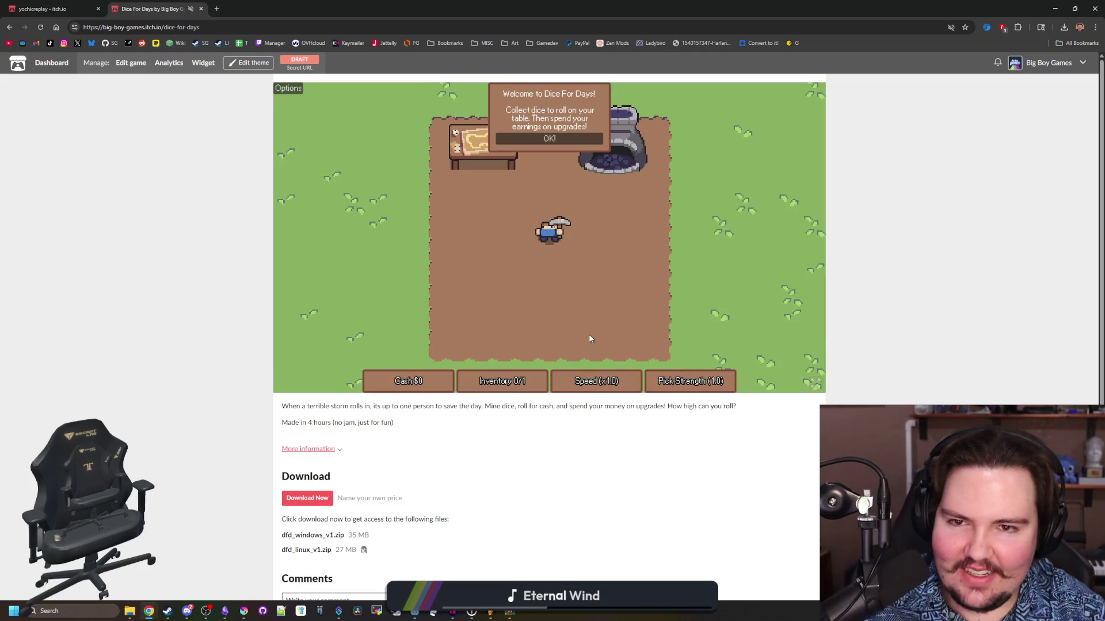
key(w)
key(d)
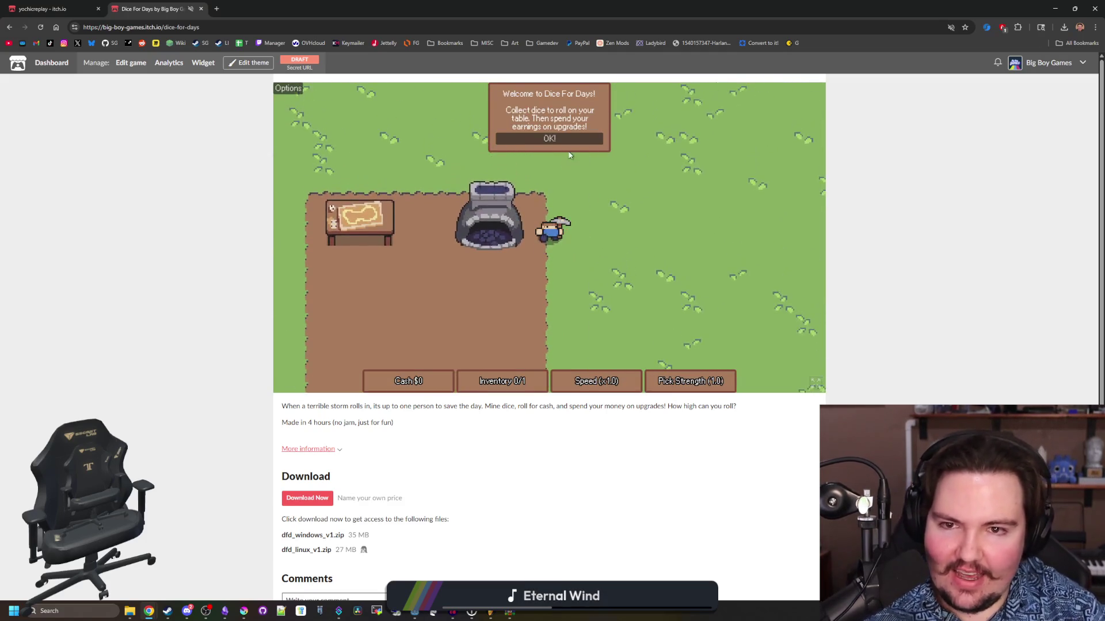
click(581, 138)
key(a)
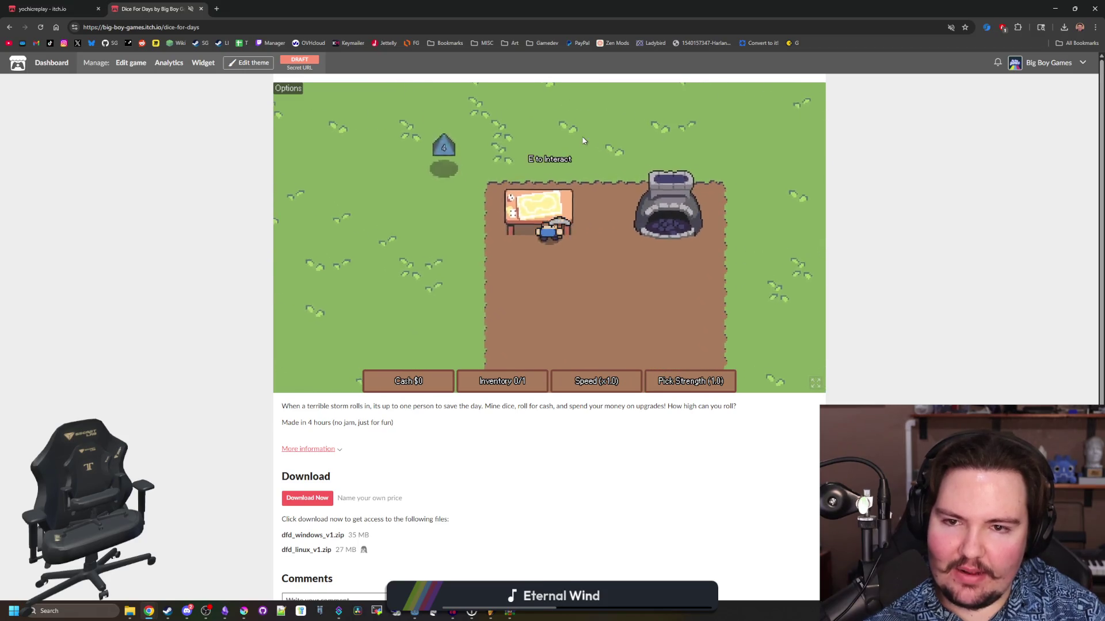
click(655, 155)
key(s)
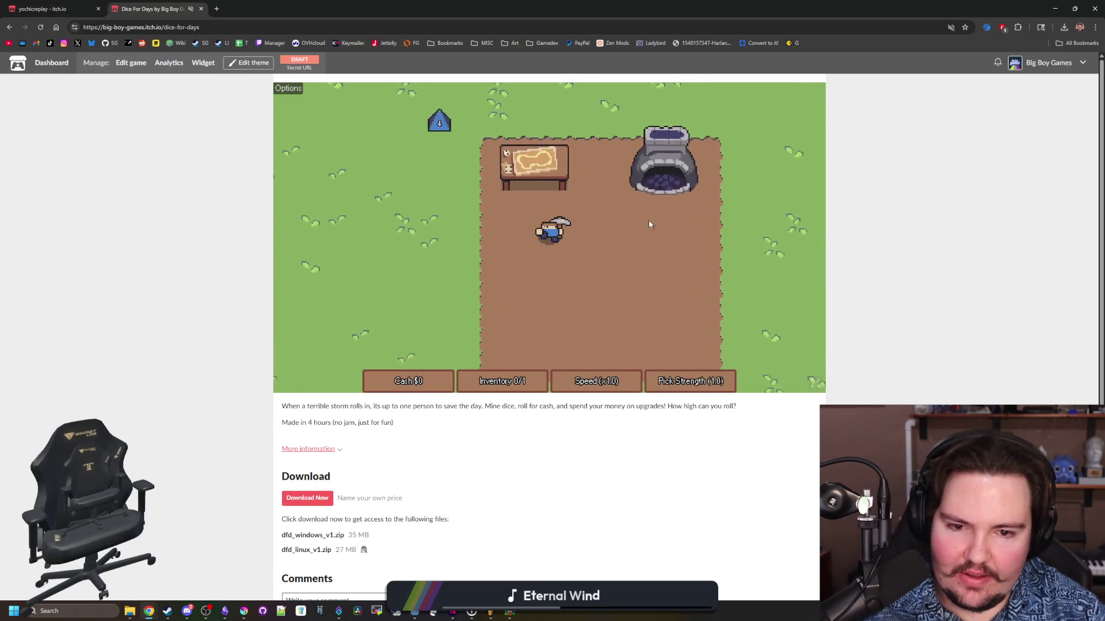
key(a)
click(288, 90)
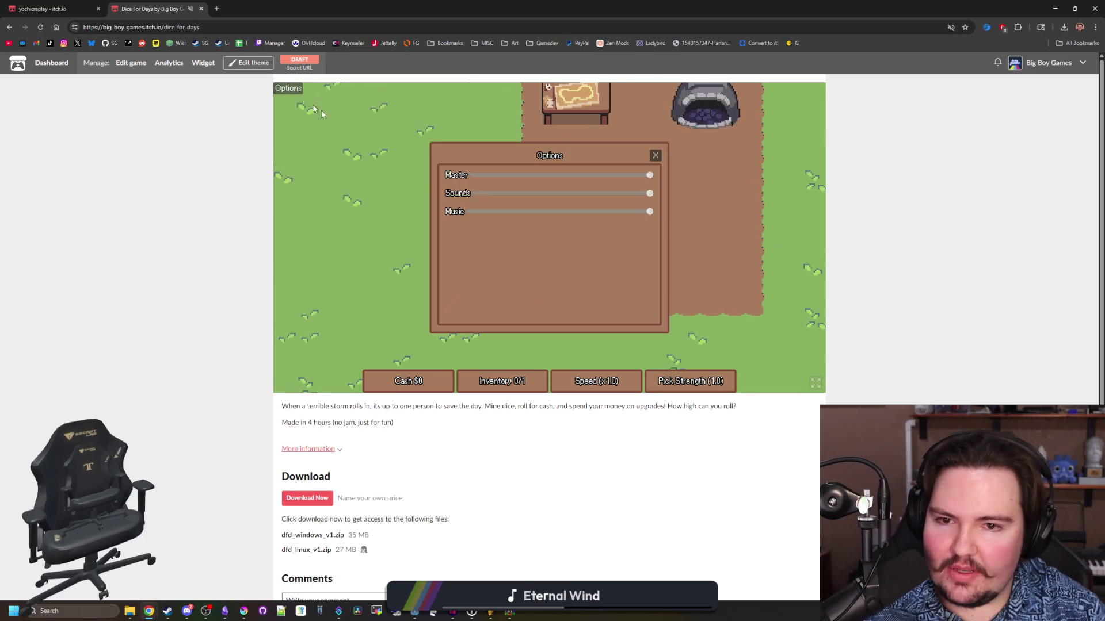
click(655, 155)
key(w)
key(a)
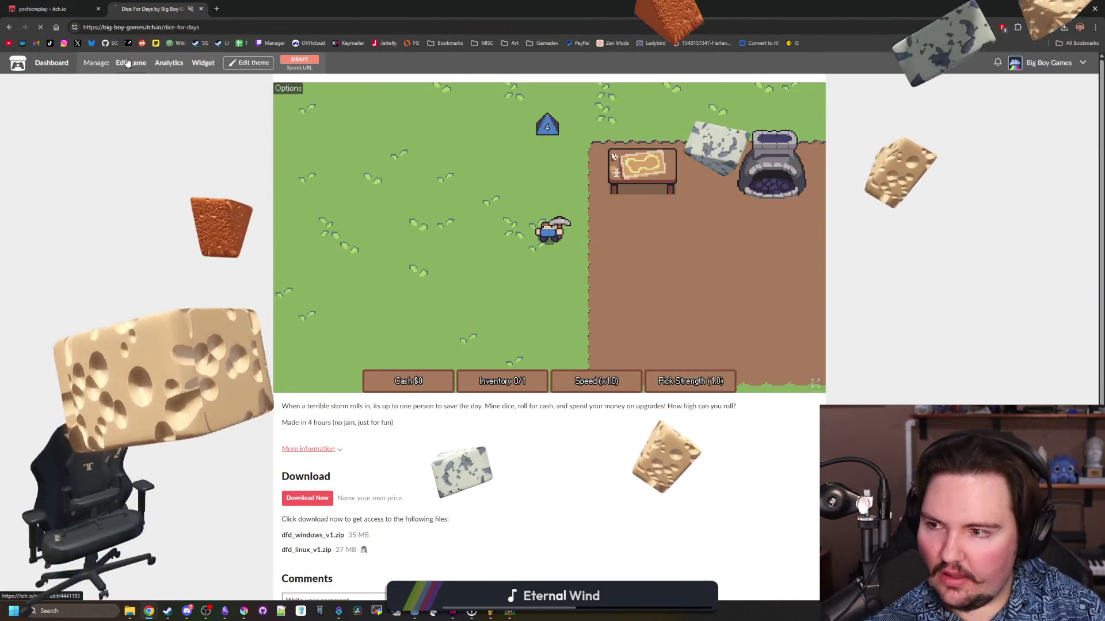
- Change Dice For Days visibility to Public, save, and view its public page
click(130, 62)
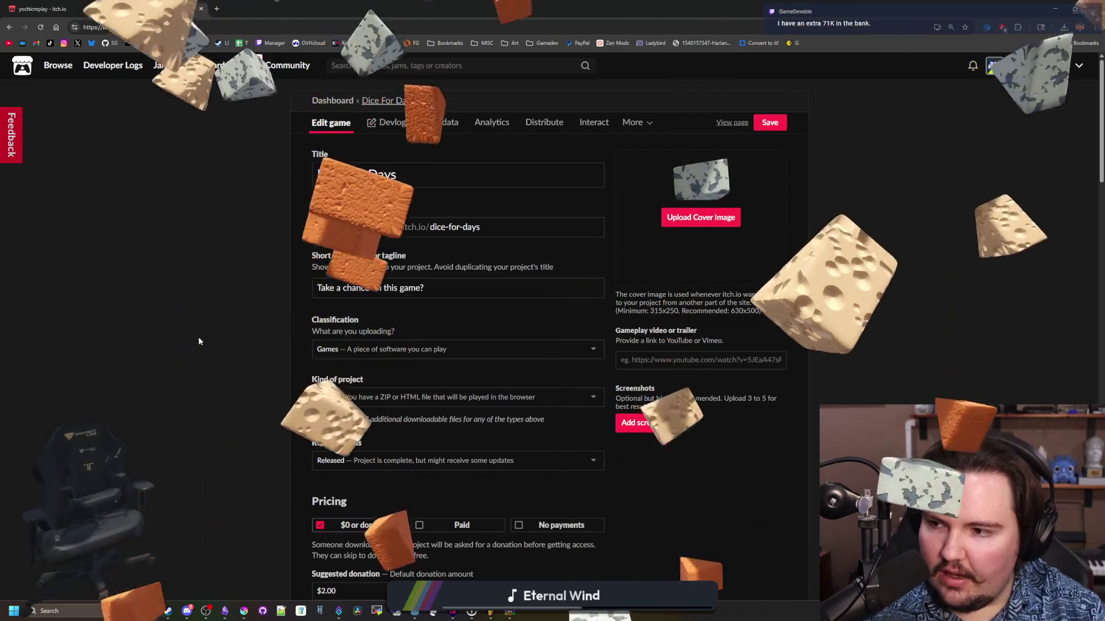
scroll(227, 304, down, 15)
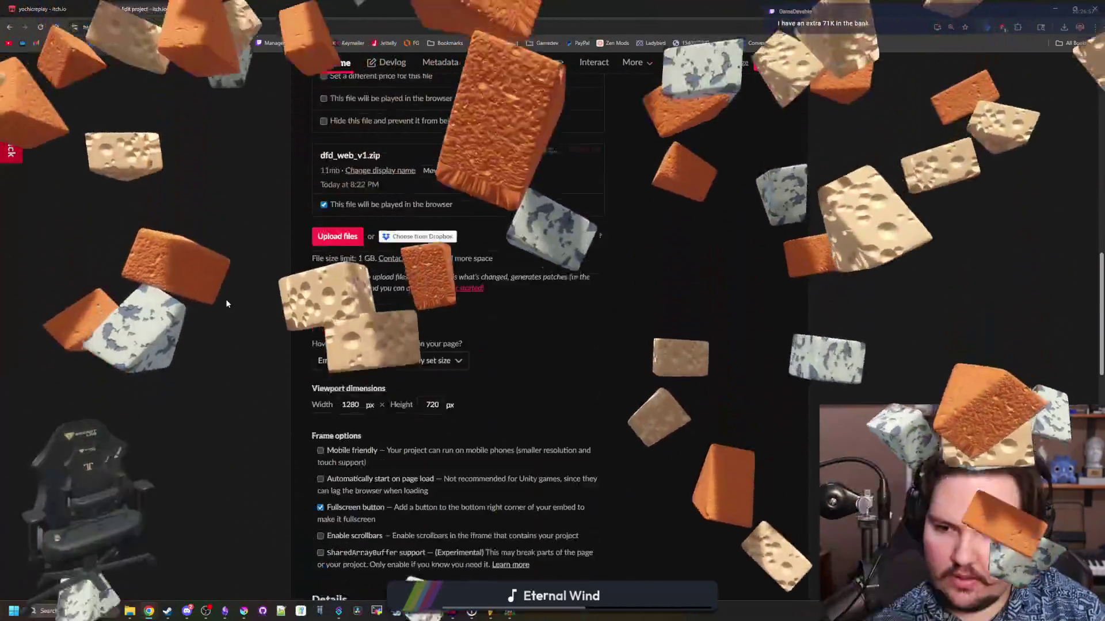
scroll(224, 330, down, 15)
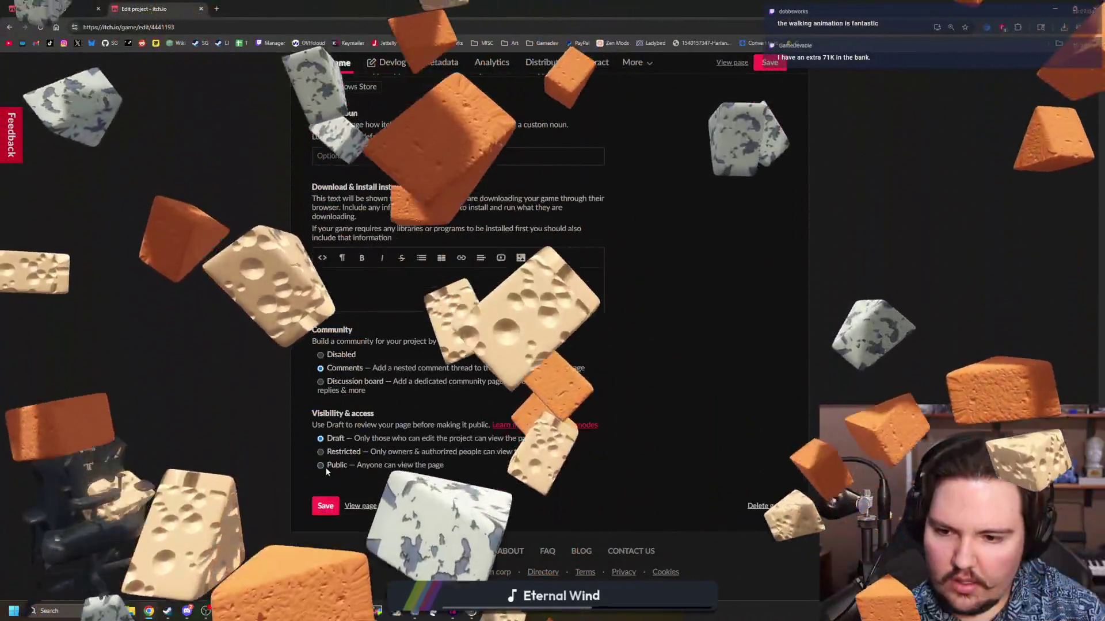
click(326, 468)
click(325, 506)
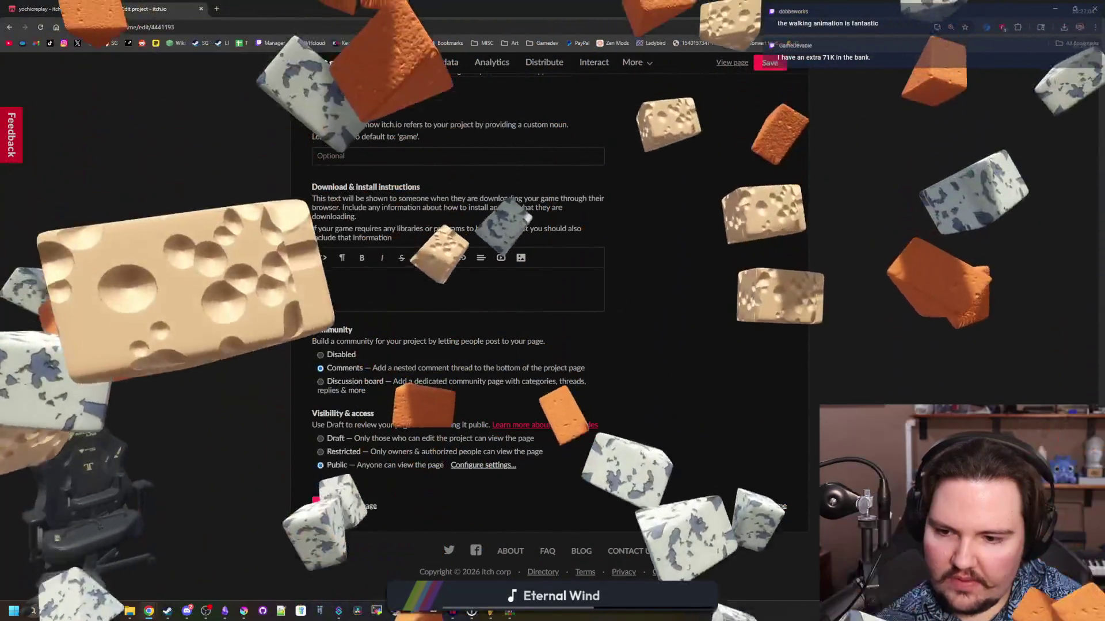
scroll(301, 287, up, 20)
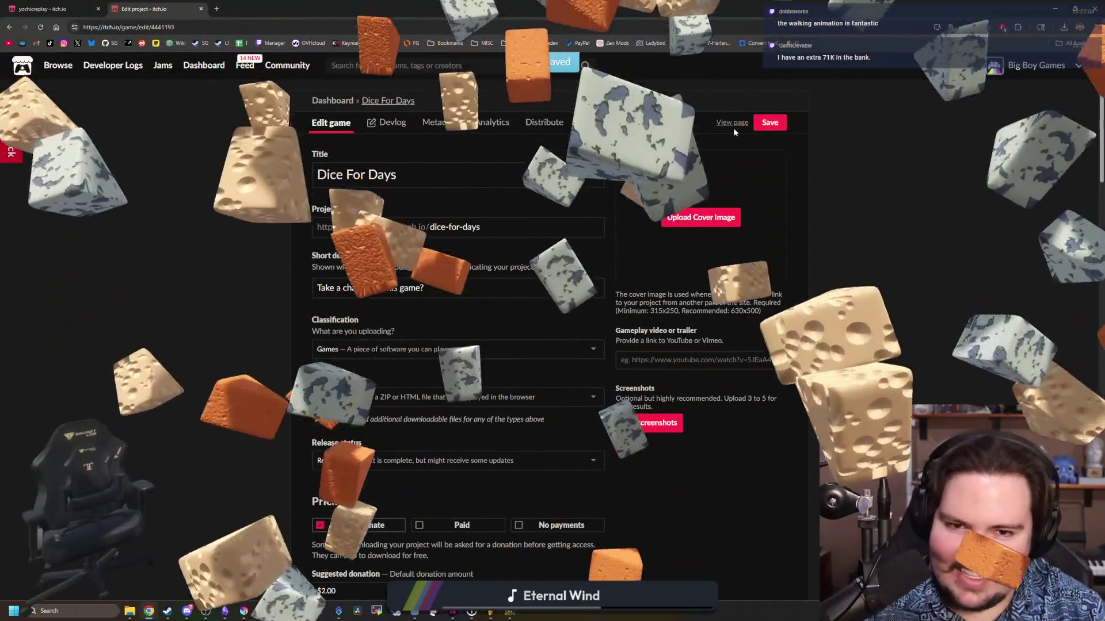
click(730, 126)
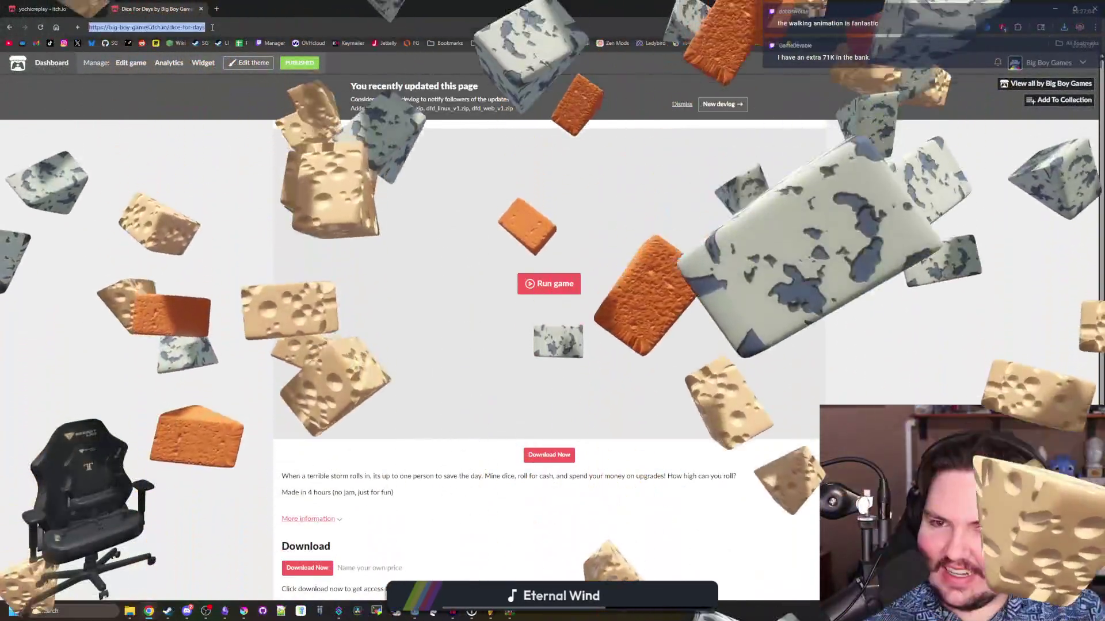
click(201, 27)
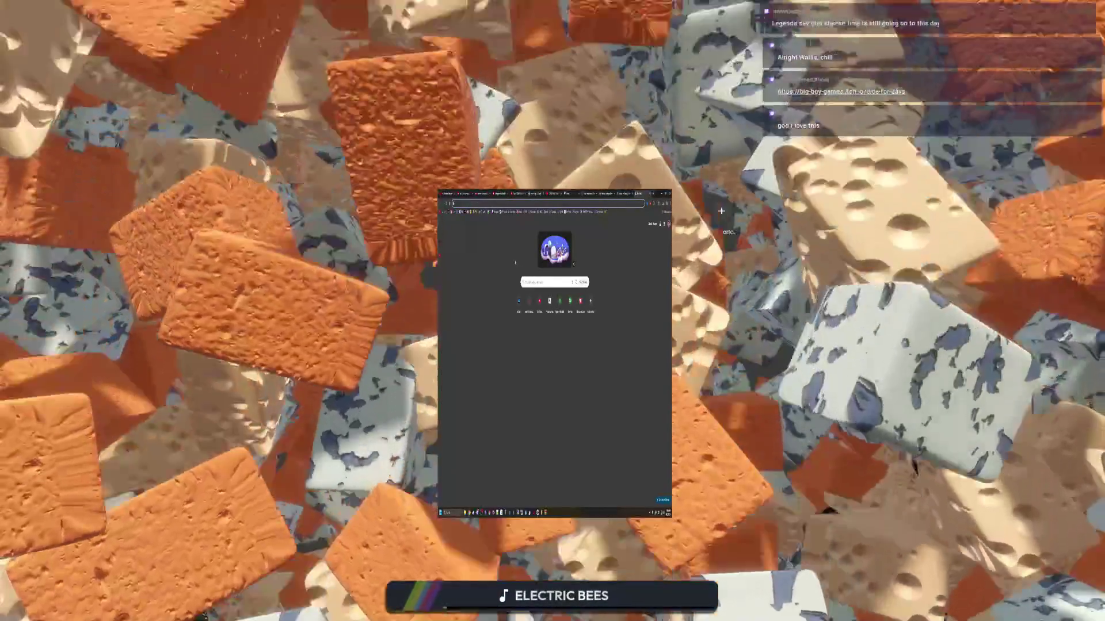
- Load itch.io's Top Games browse listing
click(515, 259)
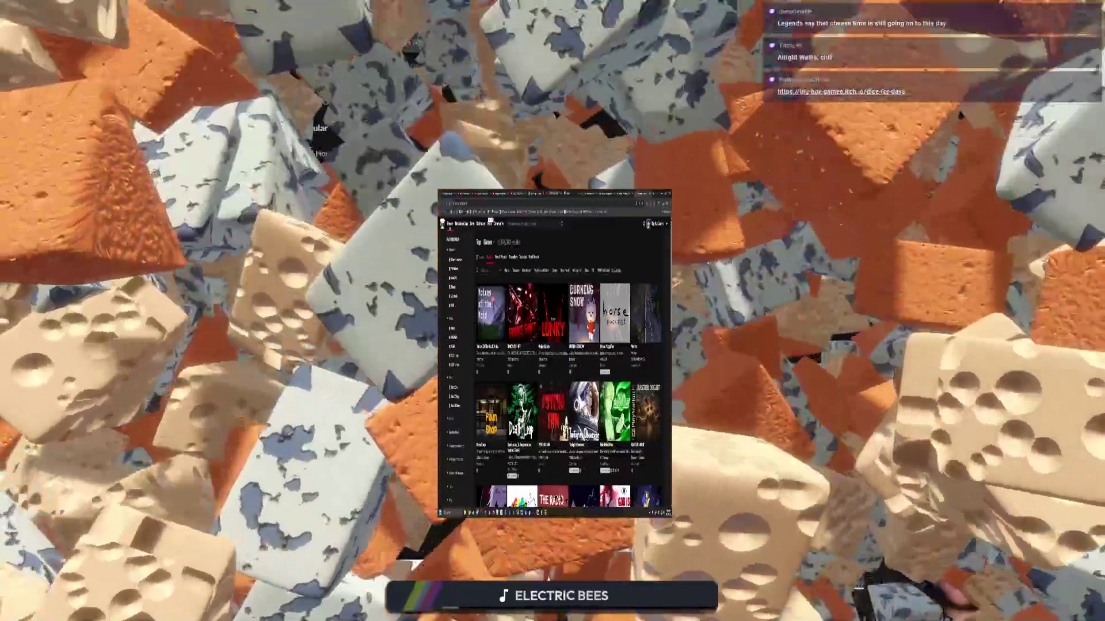
- Reach the game's edit form through the Creator Dashboard and its Analytics page
scroll(569, 368, down, 2)
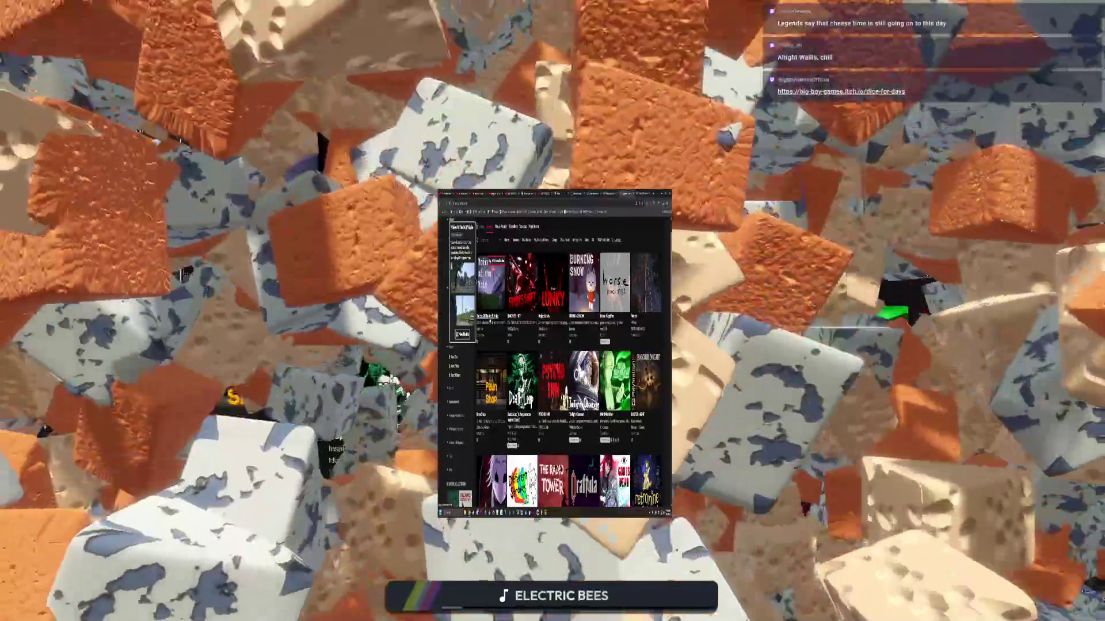
scroll(570, 368, up, 1)
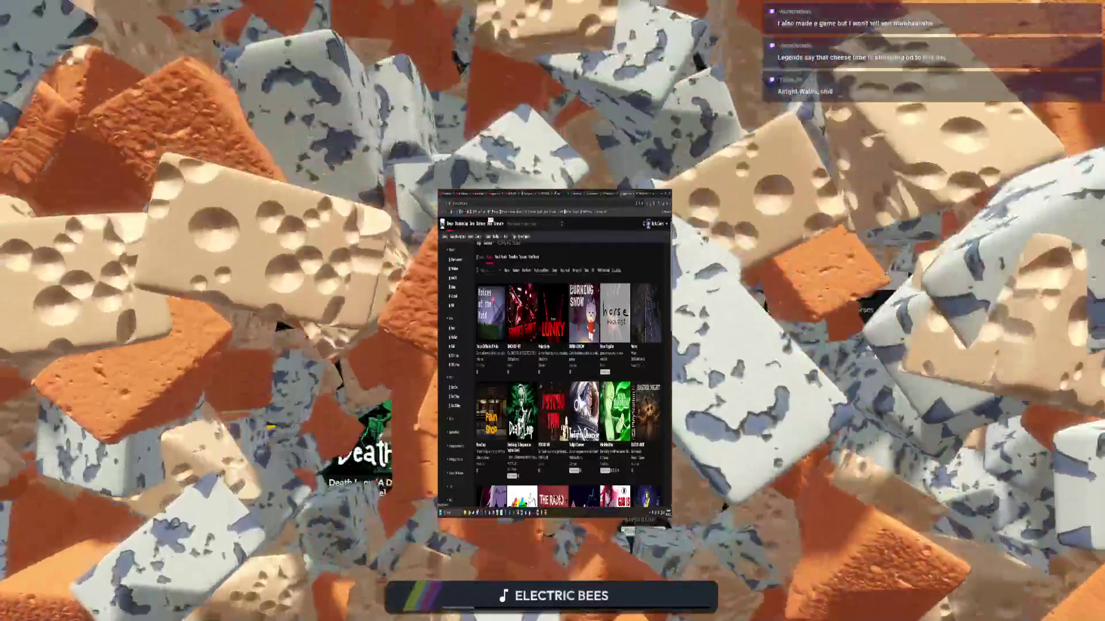
click(480, 223)
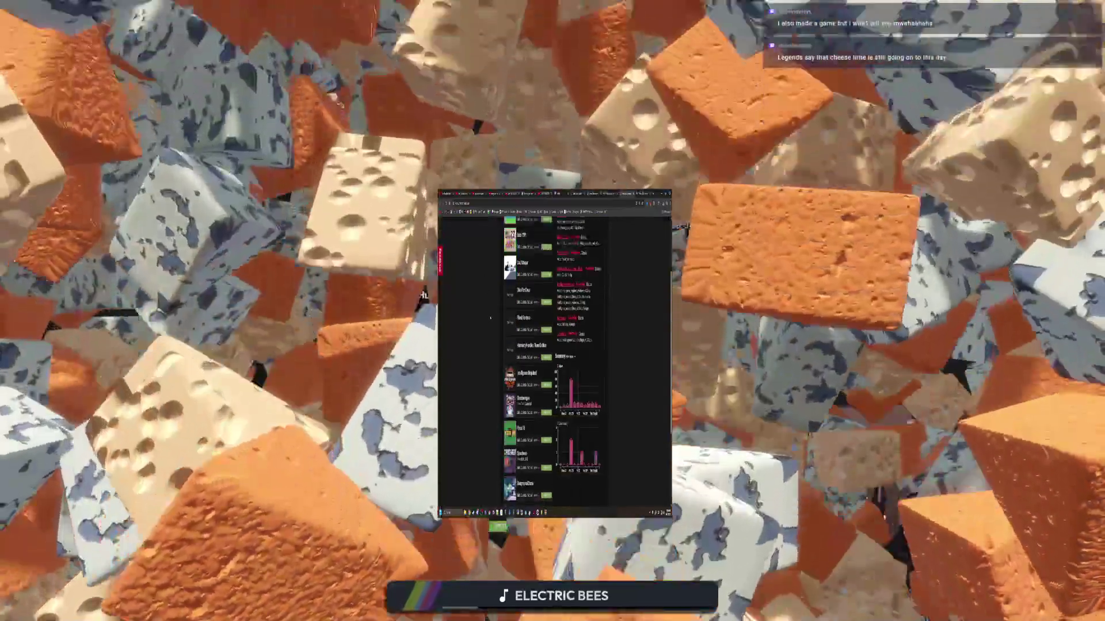
scroll(491, 317, down, 5)
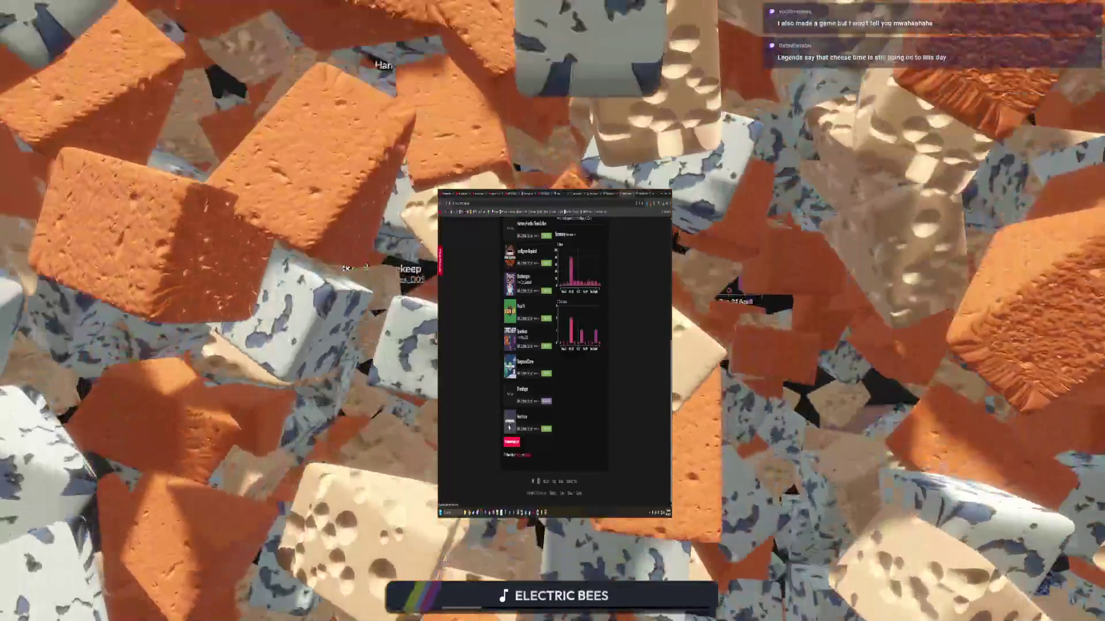
scroll(523, 397, up, 5)
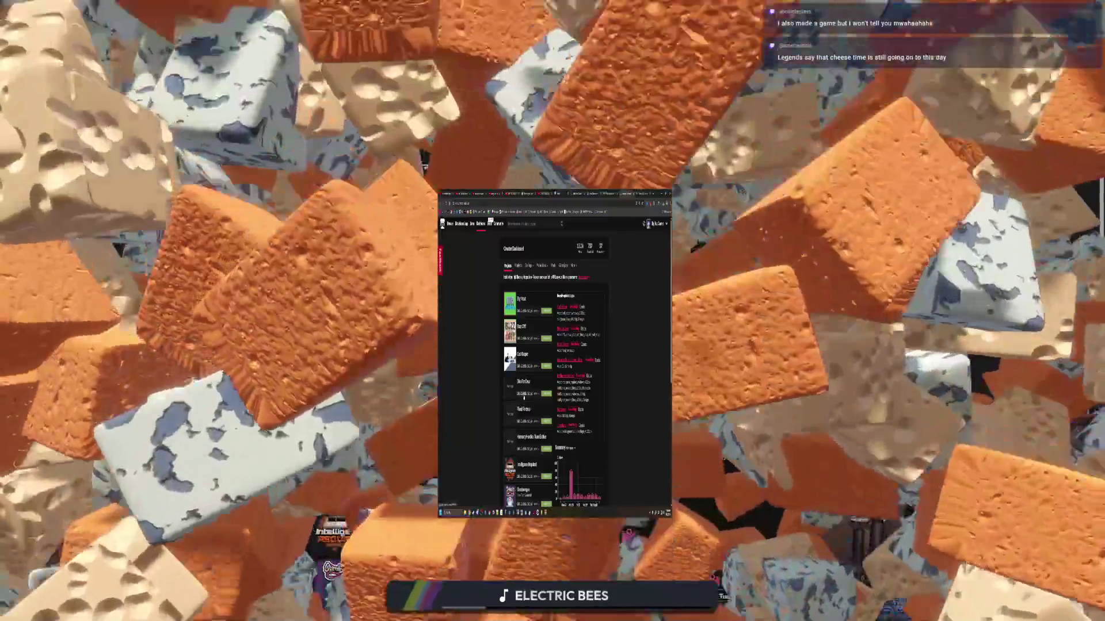
click(524, 395)
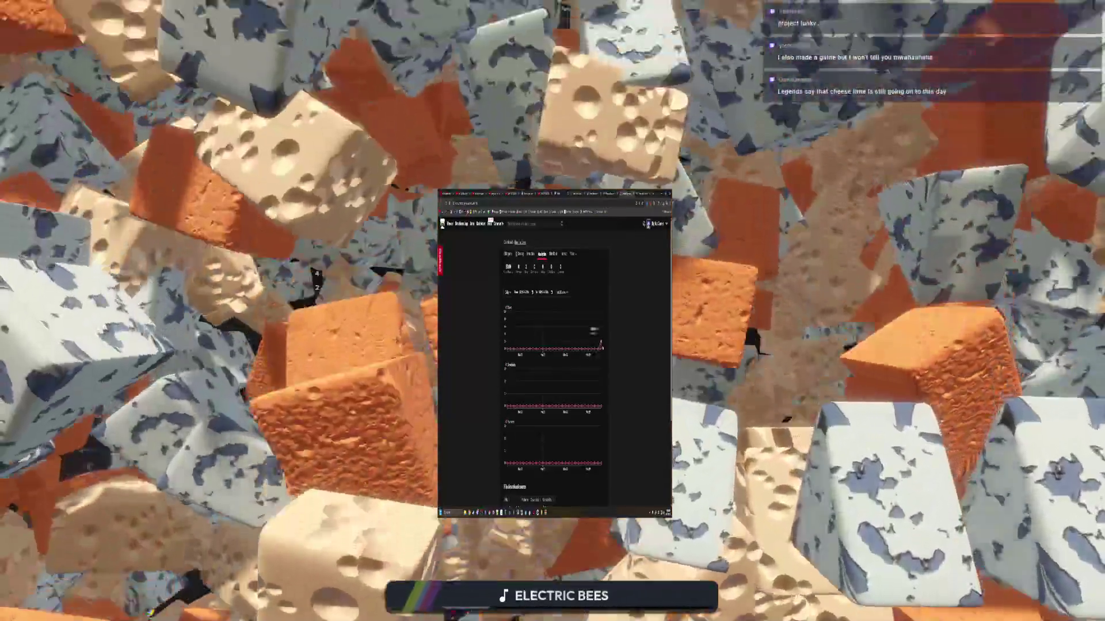
scroll(494, 311, down, 5)
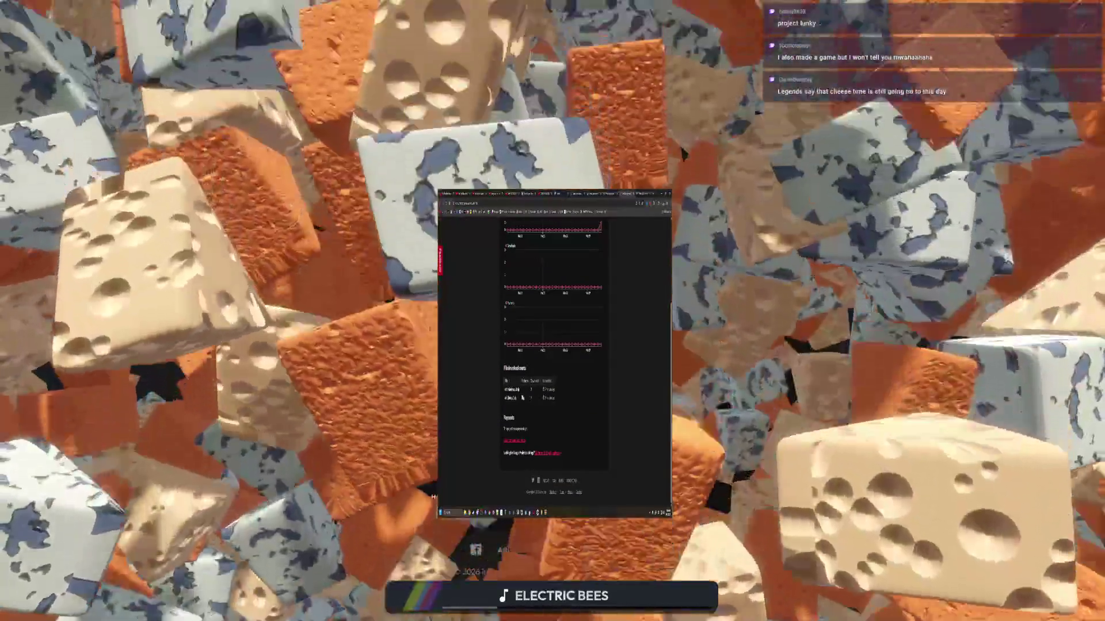
scroll(511, 246, up, 5)
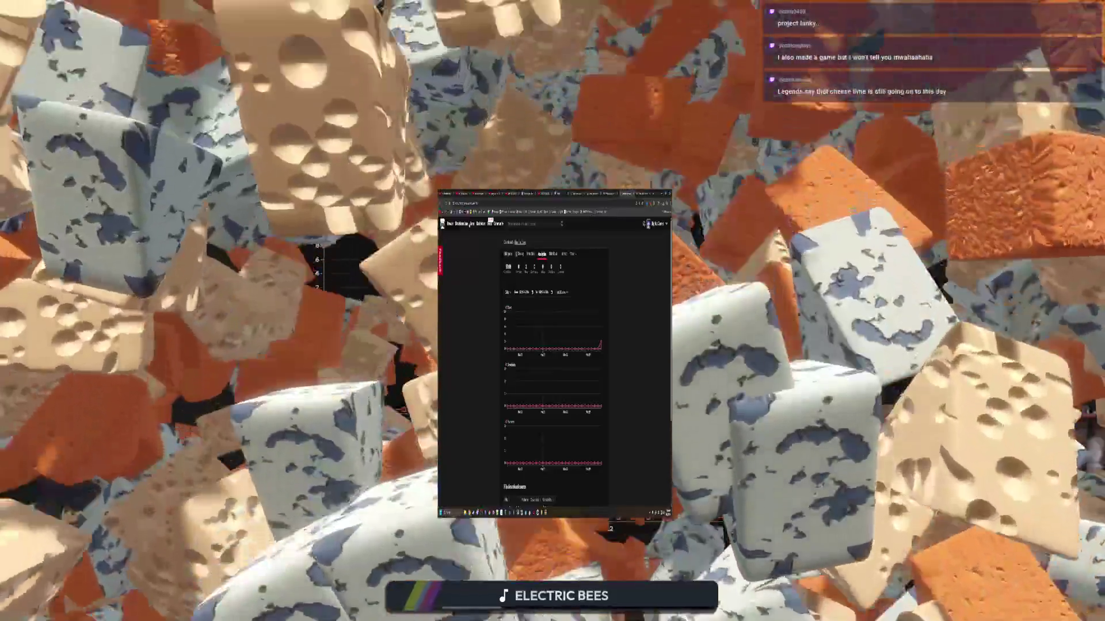
click(510, 244)
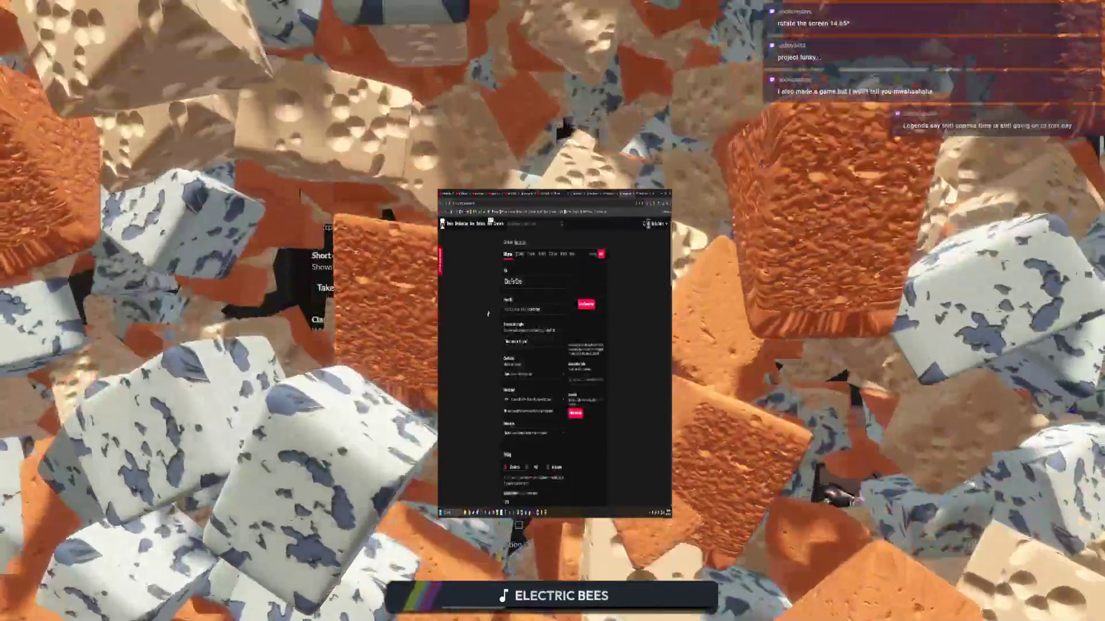
- Check the Uploads and embed options and type 'Hey there' into the description
scroll(487, 320, down, 3)
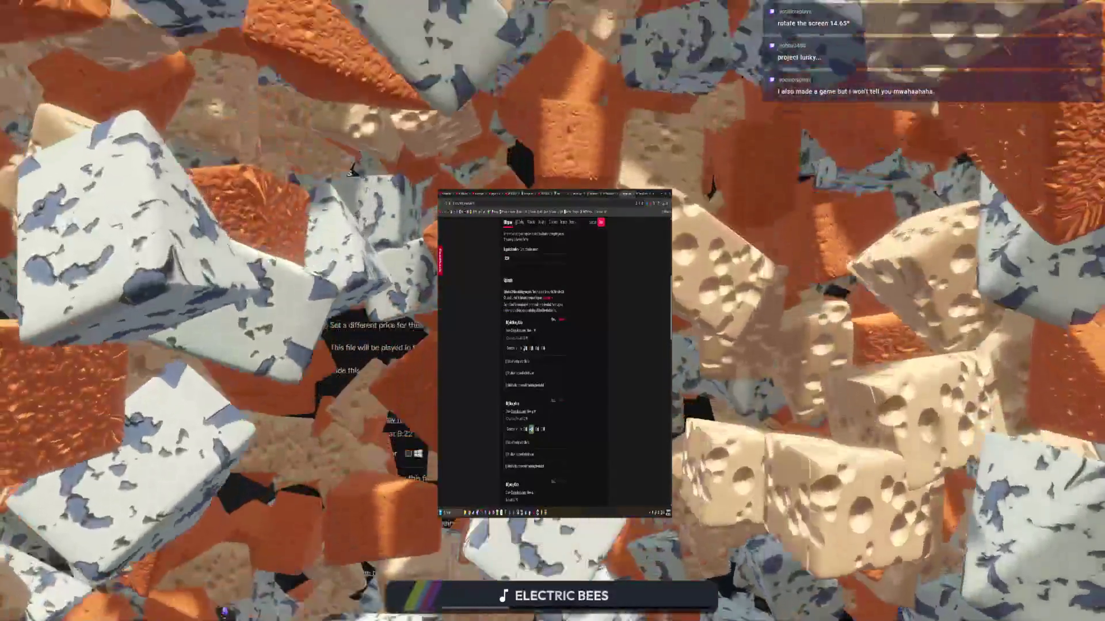
scroll(494, 385, down, 3)
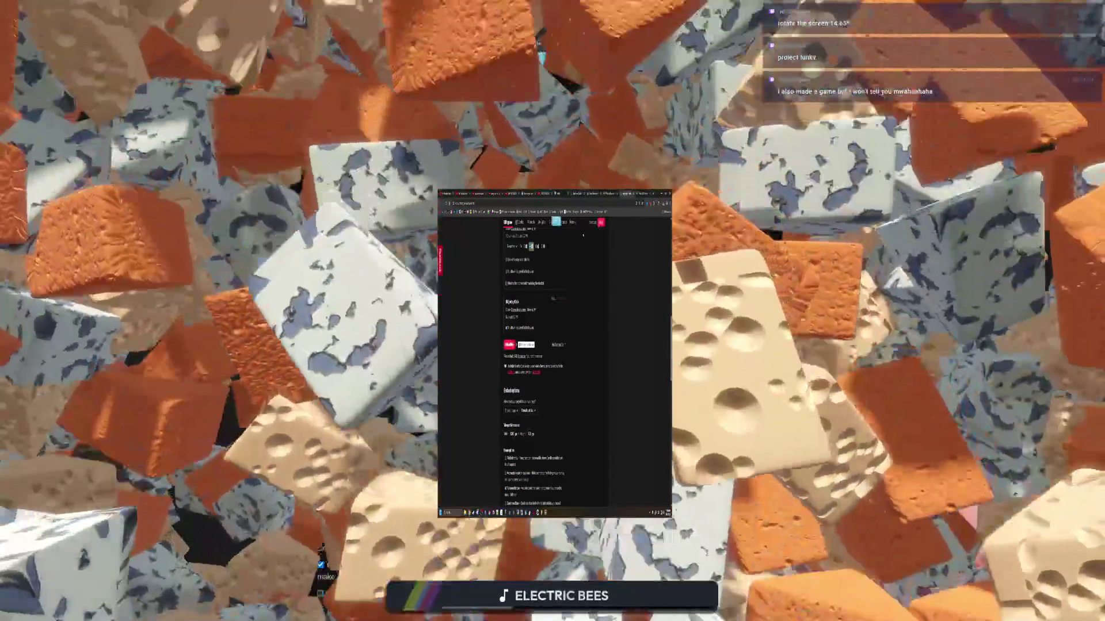
scroll(481, 344, up, 10)
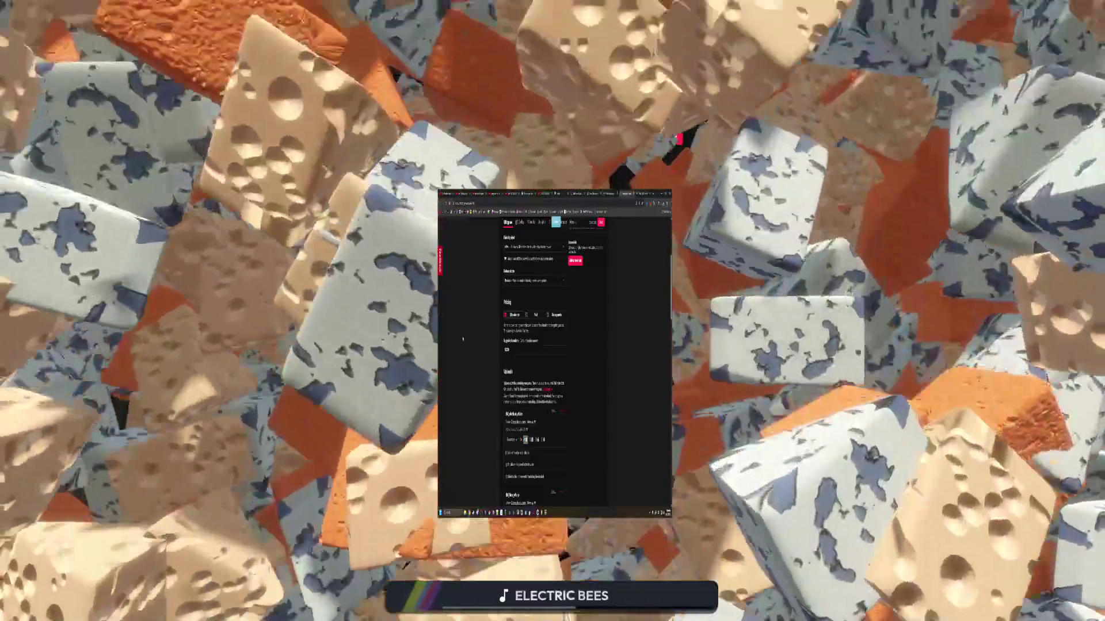
scroll(463, 338, down, 5)
scroll(463, 339, down, 5)
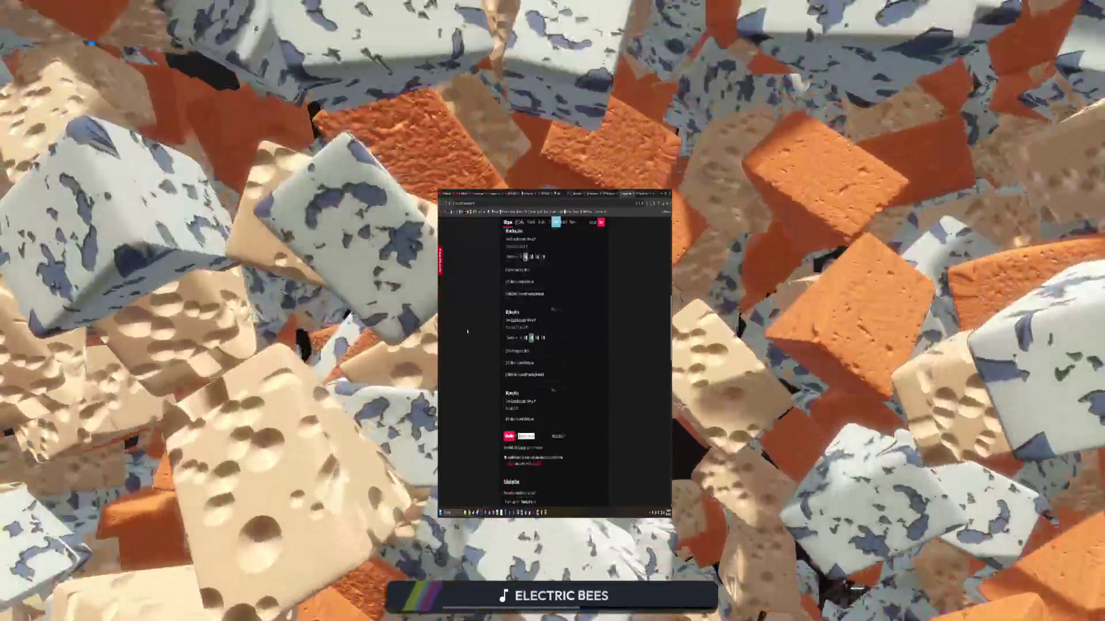
scroll(468, 328, down, 3)
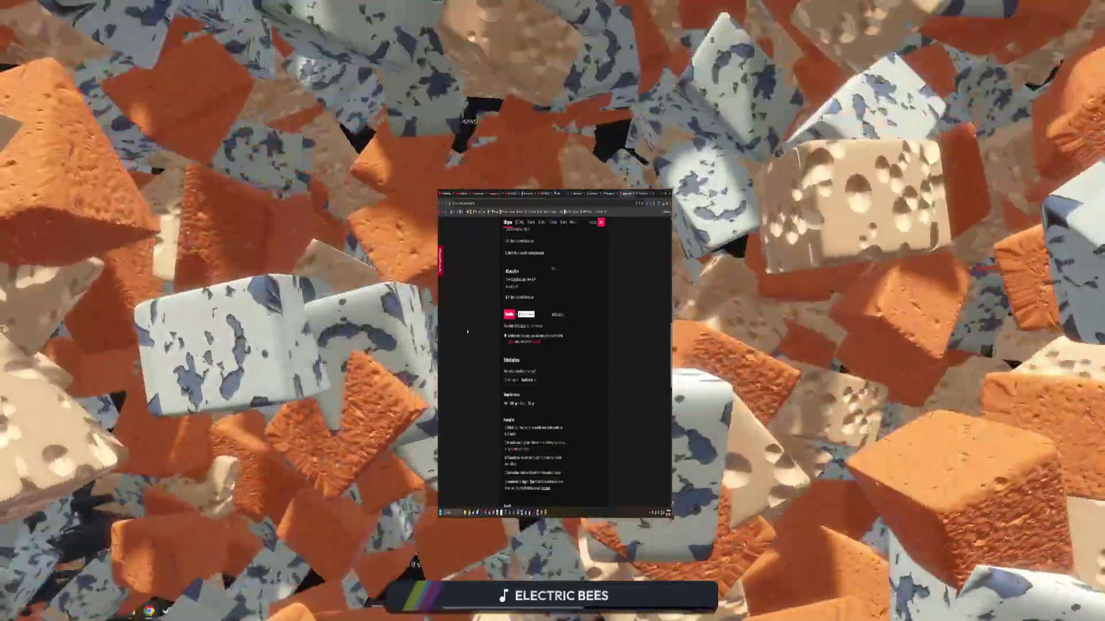
scroll(483, 297, down, 5)
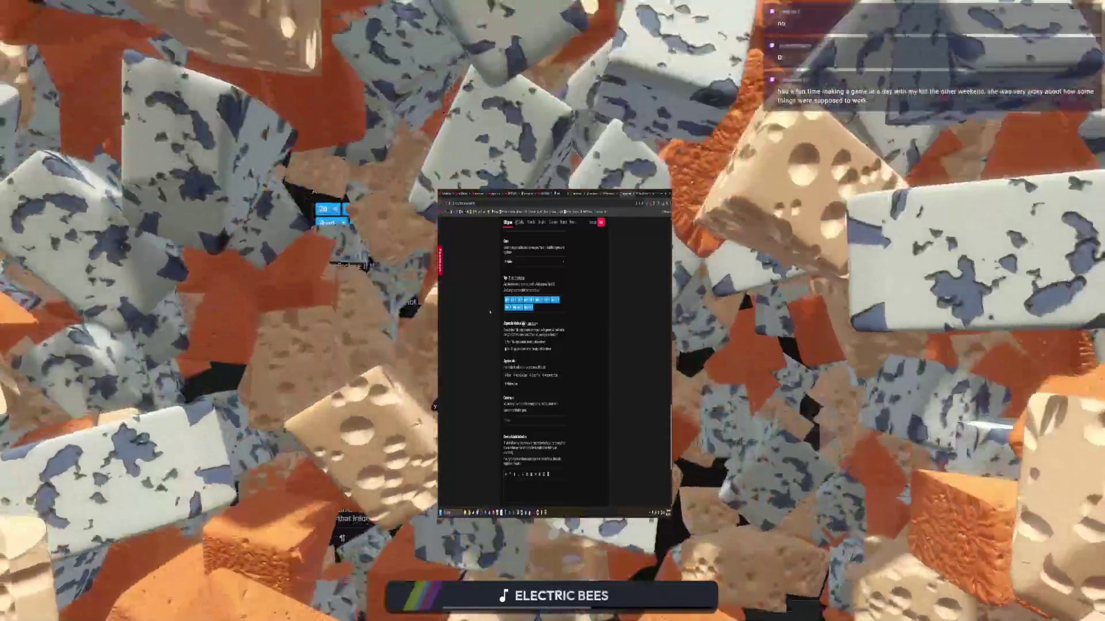
scroll(491, 313, down, 3)
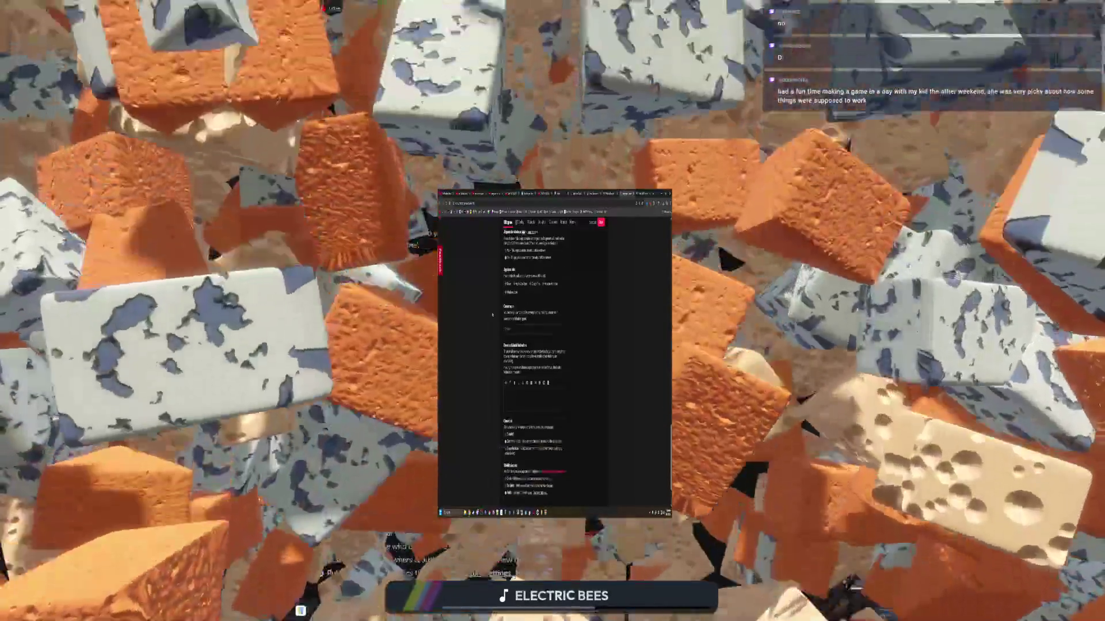
scroll(492, 315, down, 2)
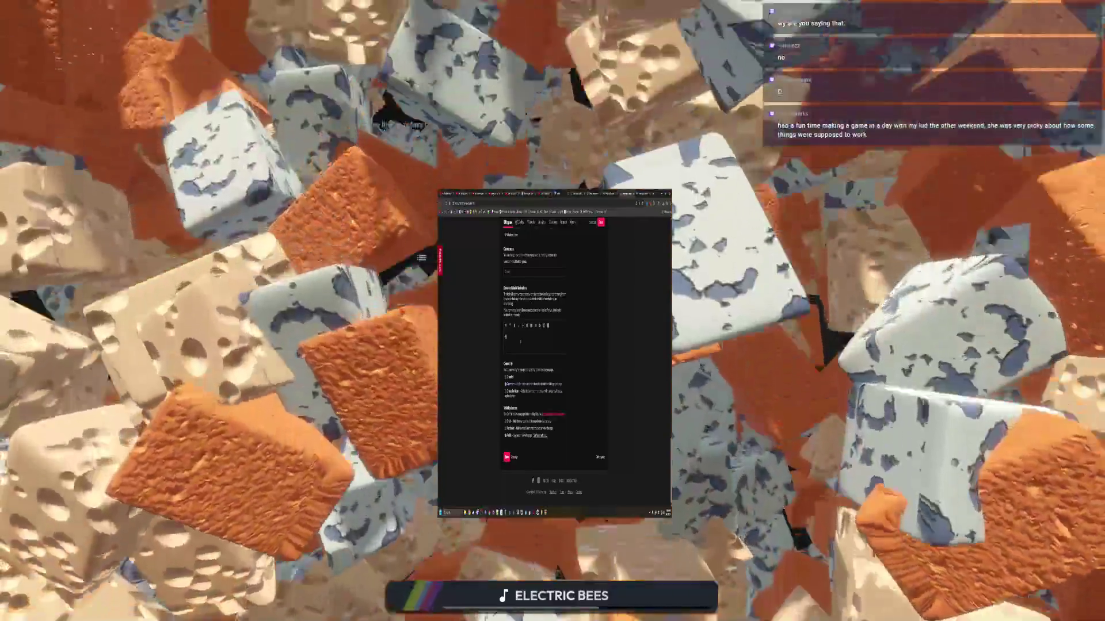
text(Hey)
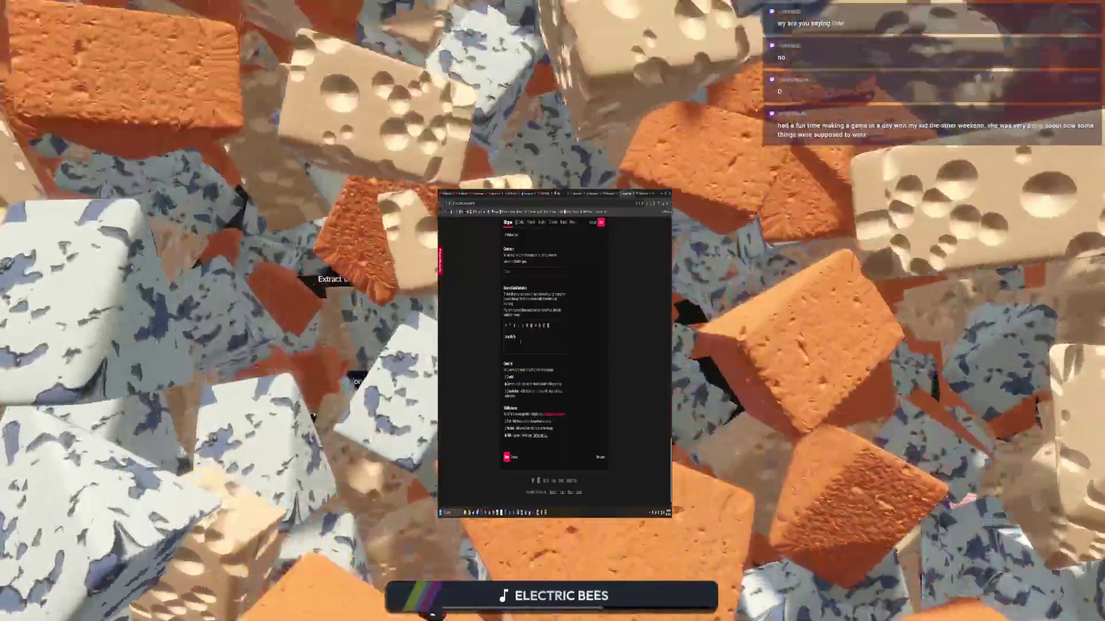
text( there)
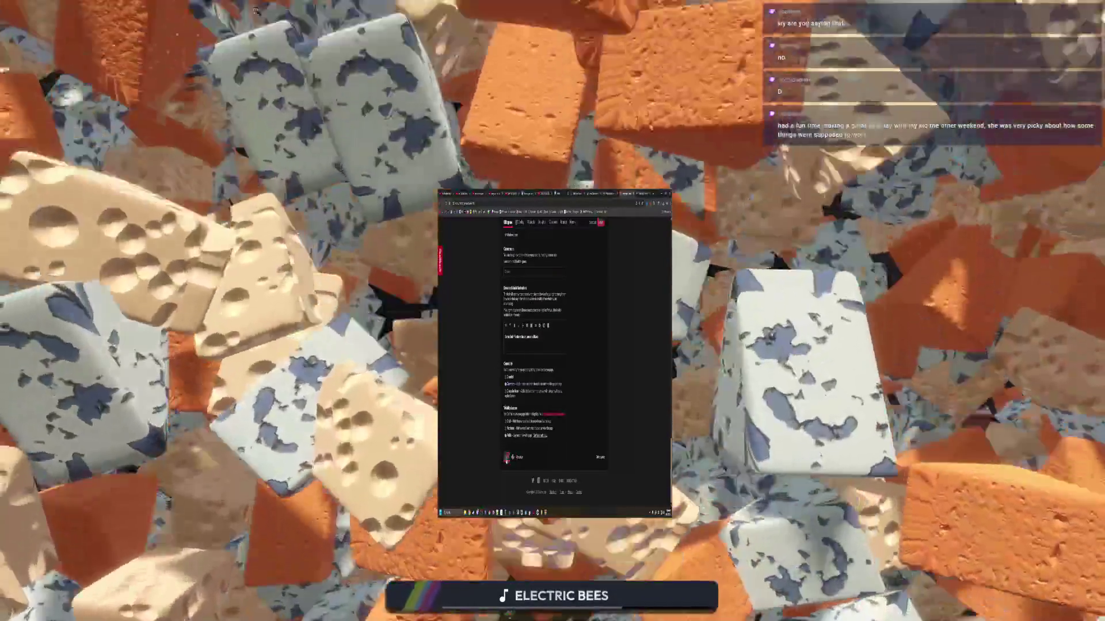
scroll(483, 368, up, 10)
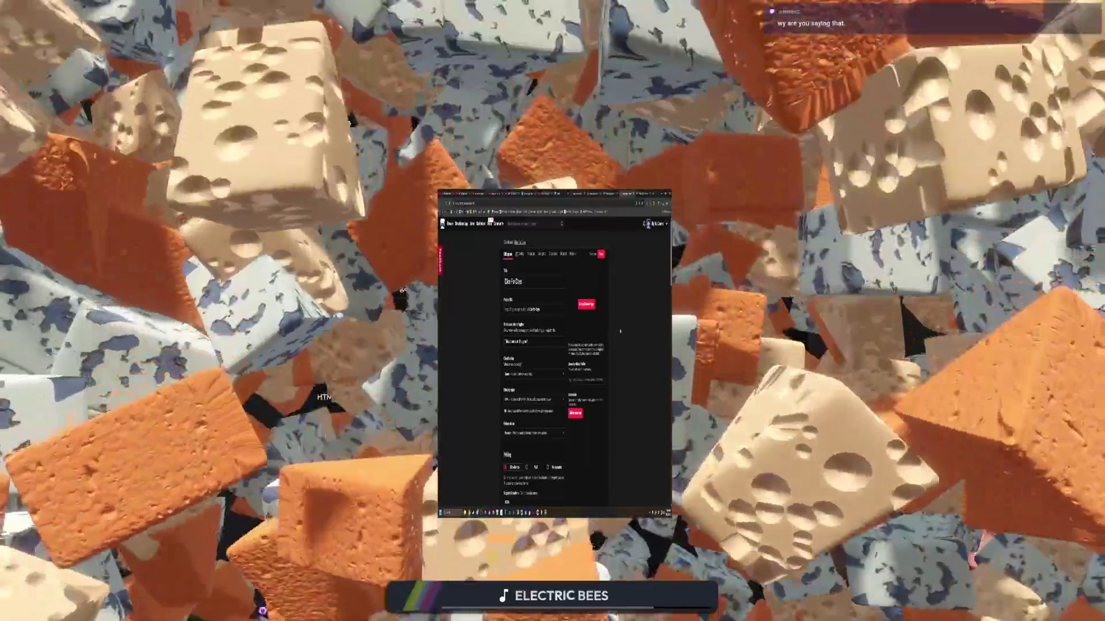
- Save the Dice For Days page edits and launch its embedded HTML5 web build
click(592, 255)
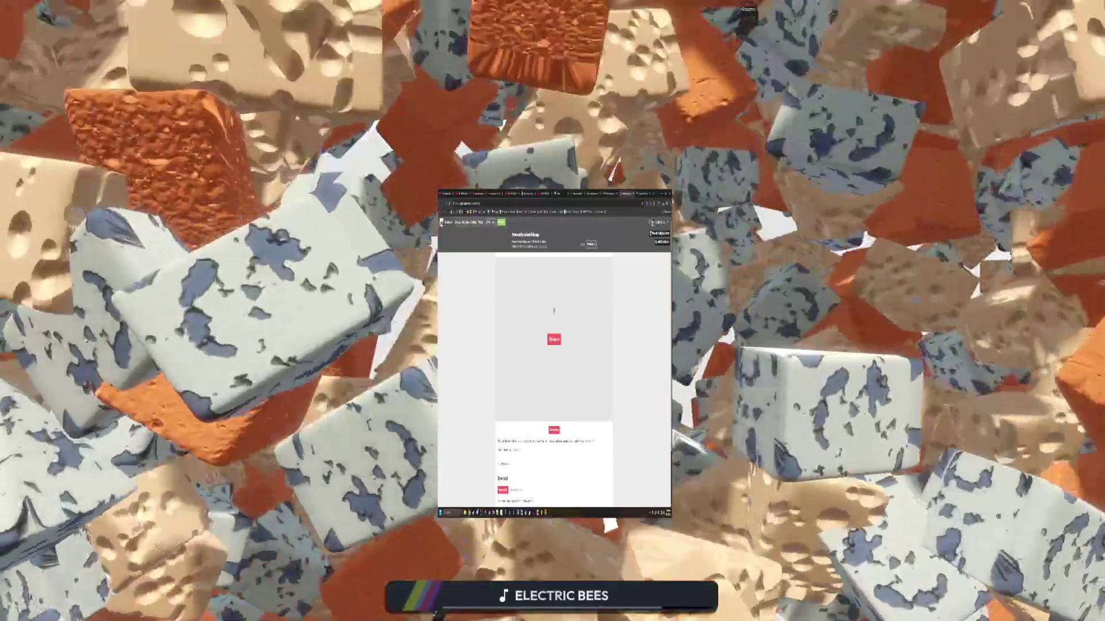
scroll(554, 312, down, 5)
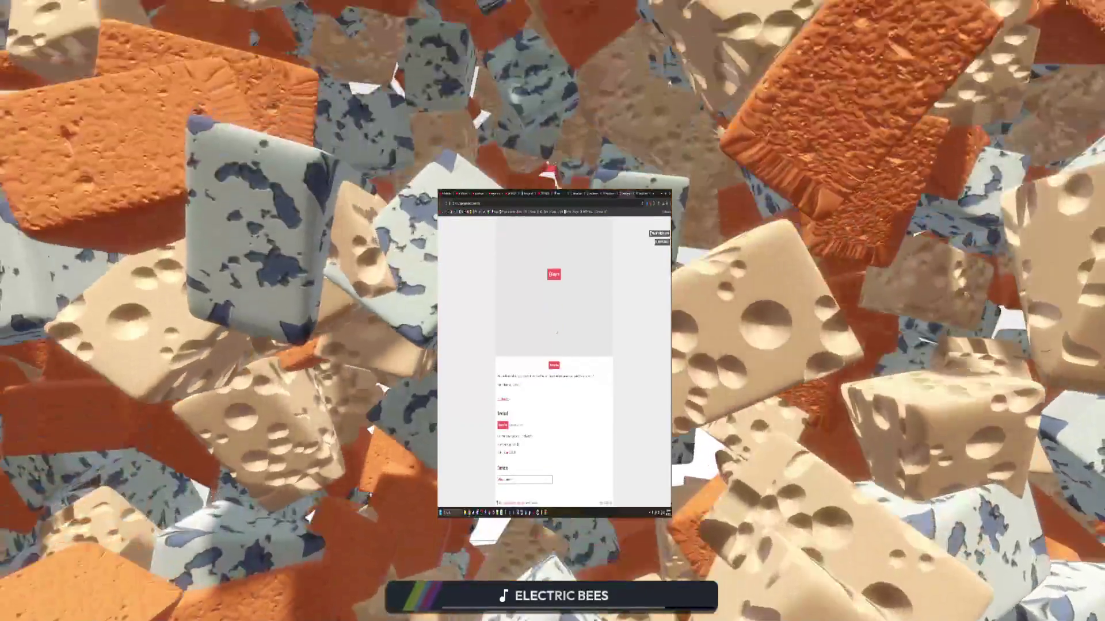
click(554, 275)
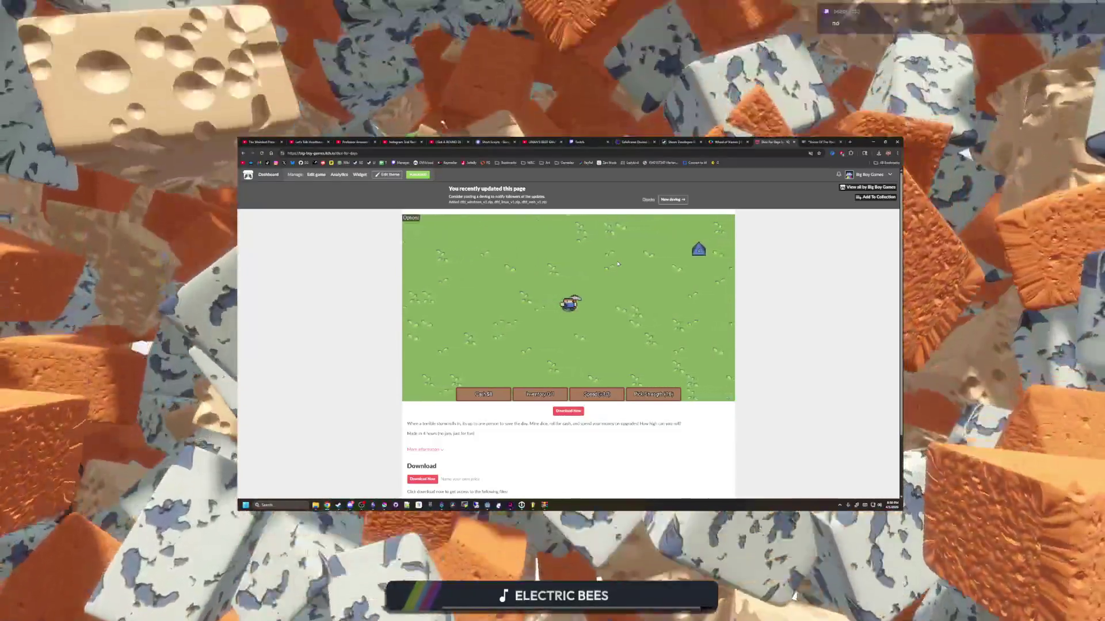
- Walk the character around the field, dismissing two browser notices and a dice-roll dialog
key(w+d)
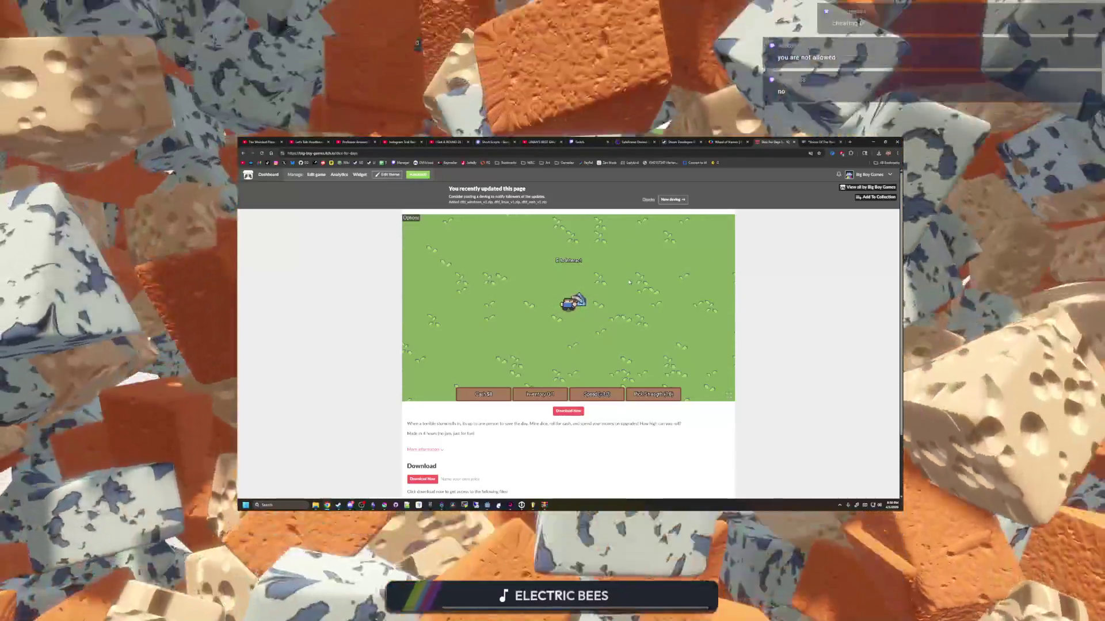
key(a)
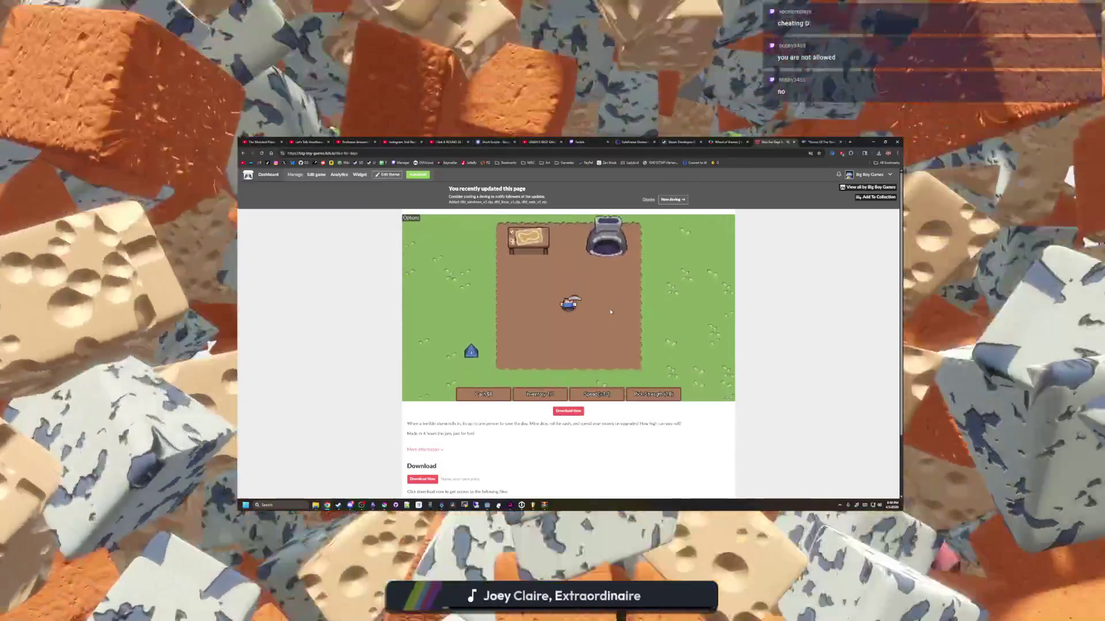
key(a+s)
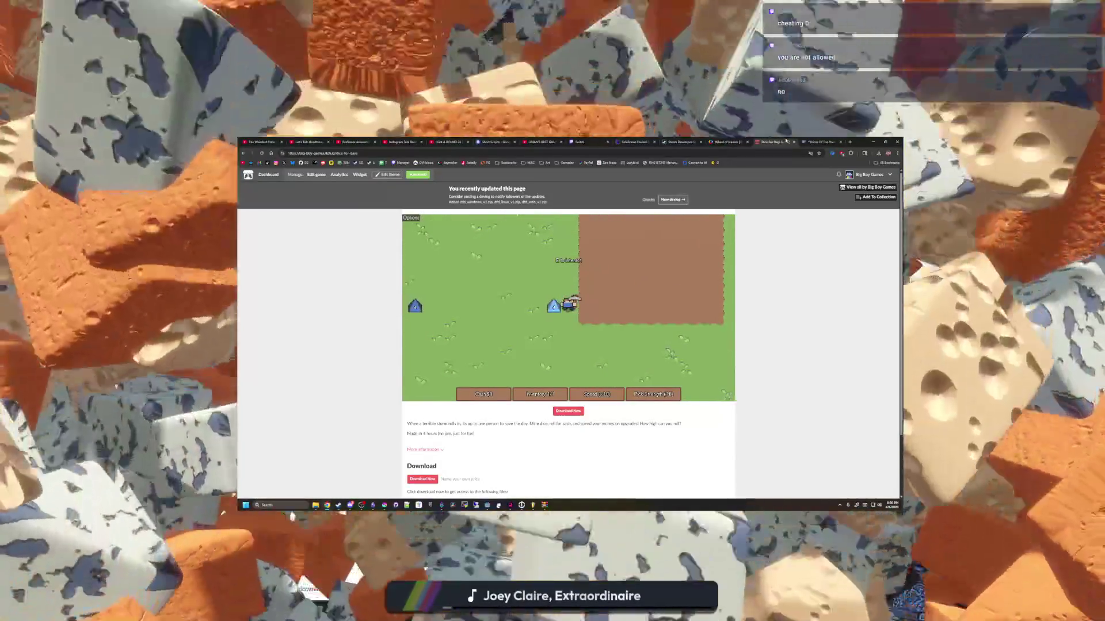
click(810, 153)
click(808, 201)
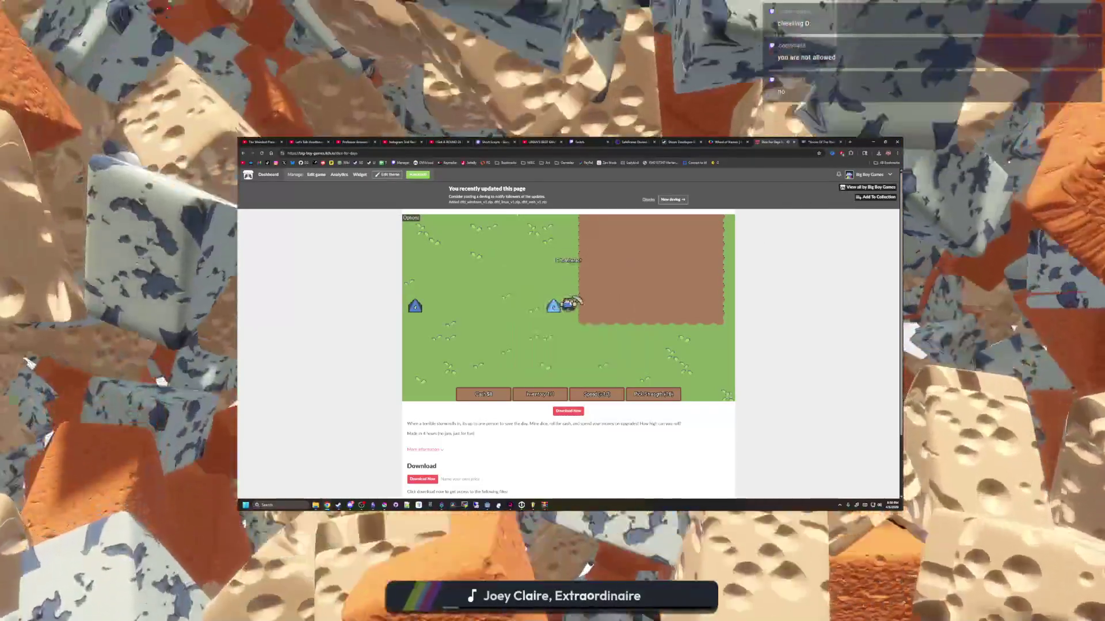
key(w+d)
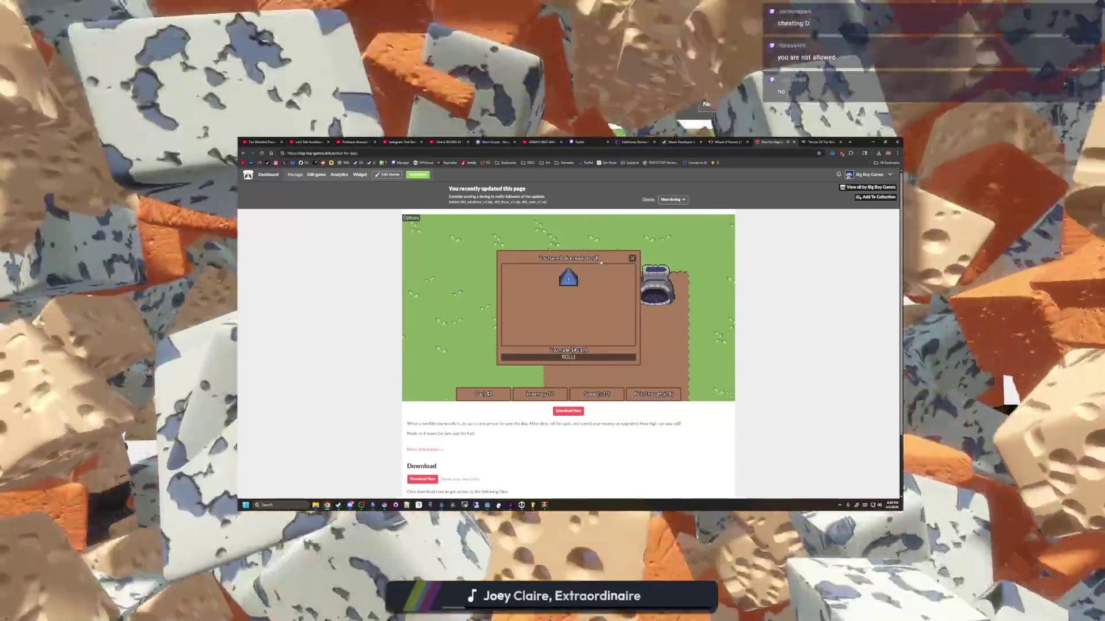
key(Escape)
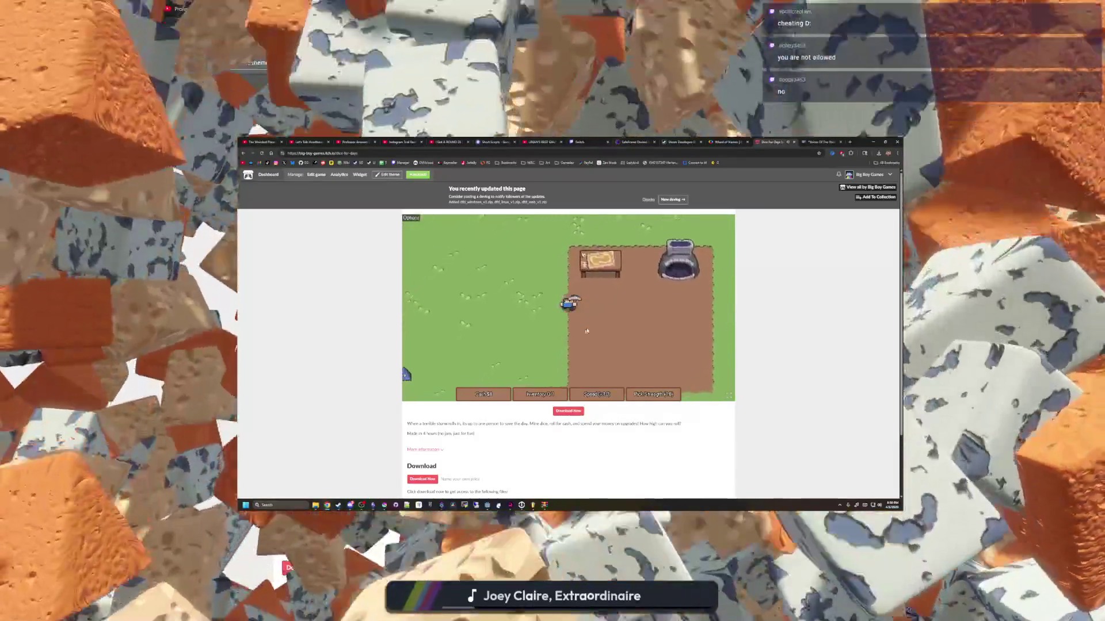
- Walk back to the table near the dirt plot and roll dice there for cash
key(a)
key(s)
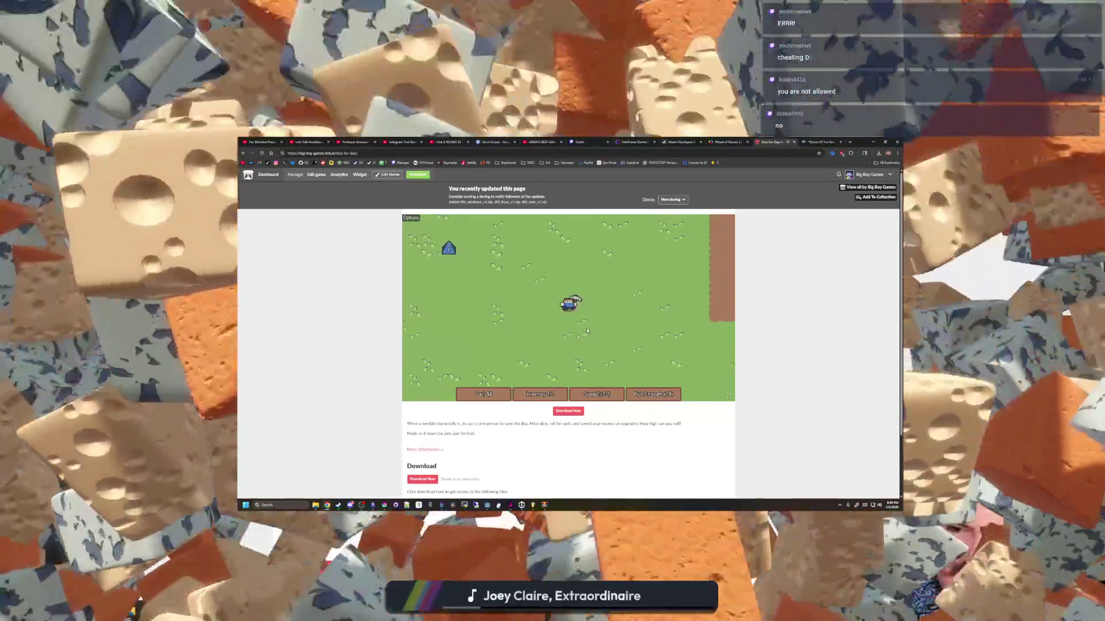
key(w)
key(d)
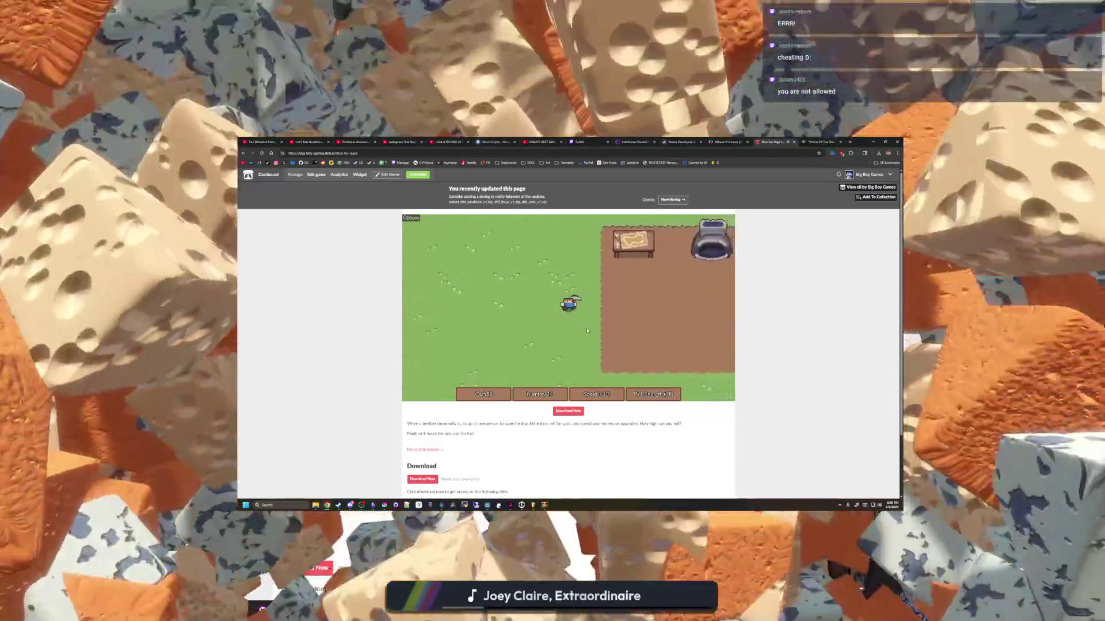
key(w)
key(d)
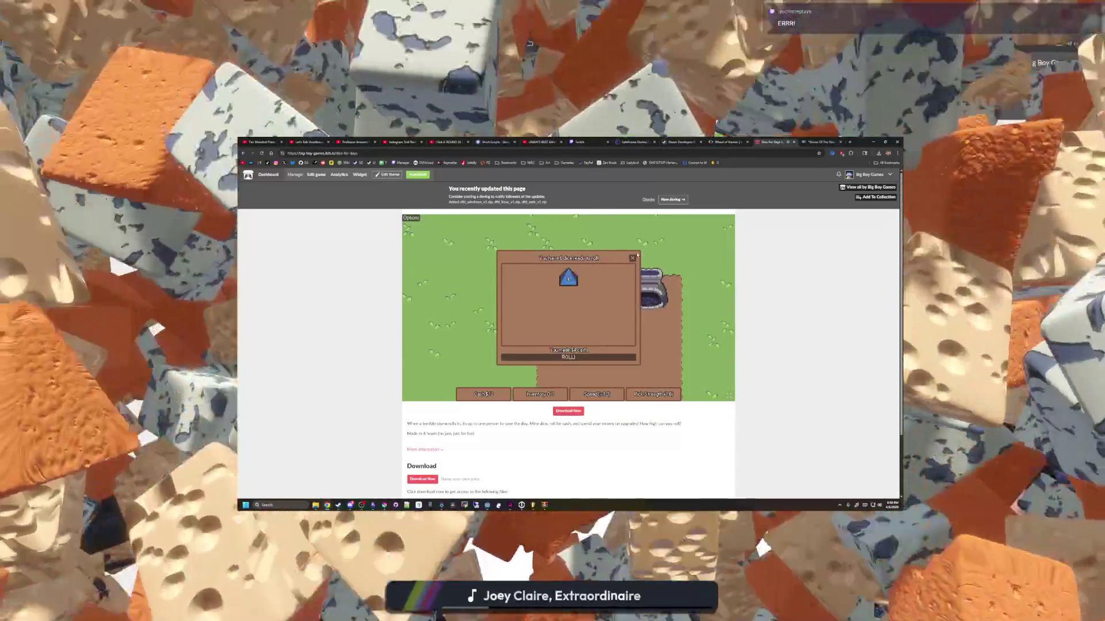
click(632, 259)
- Mine the upper blue die by the water and roll it at the table for cash
key(a)
key(s)
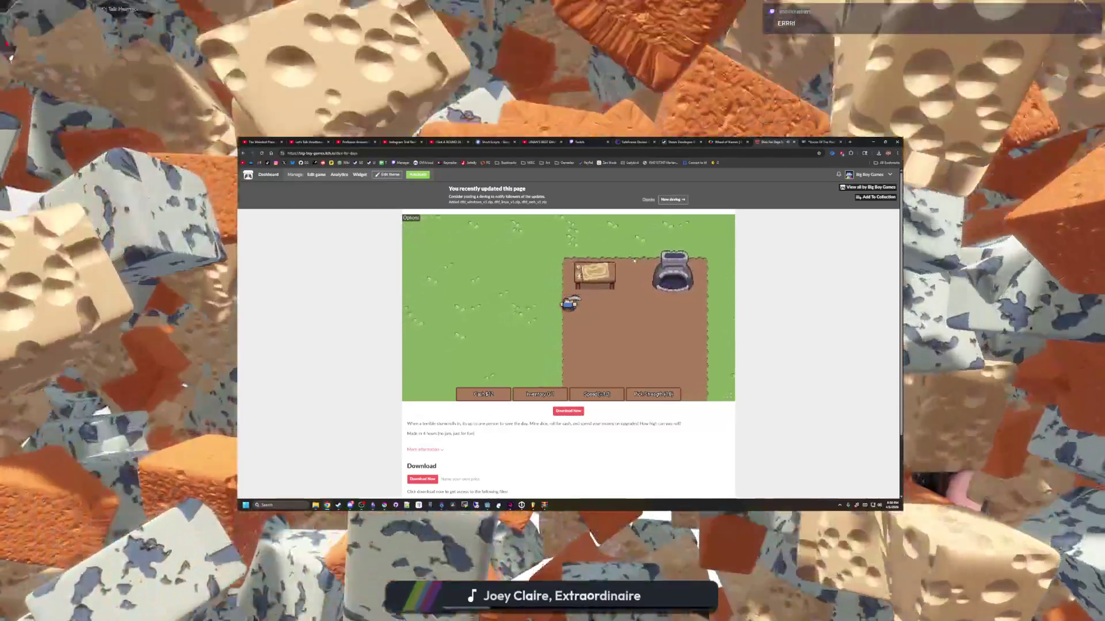
key(a)
key(s)
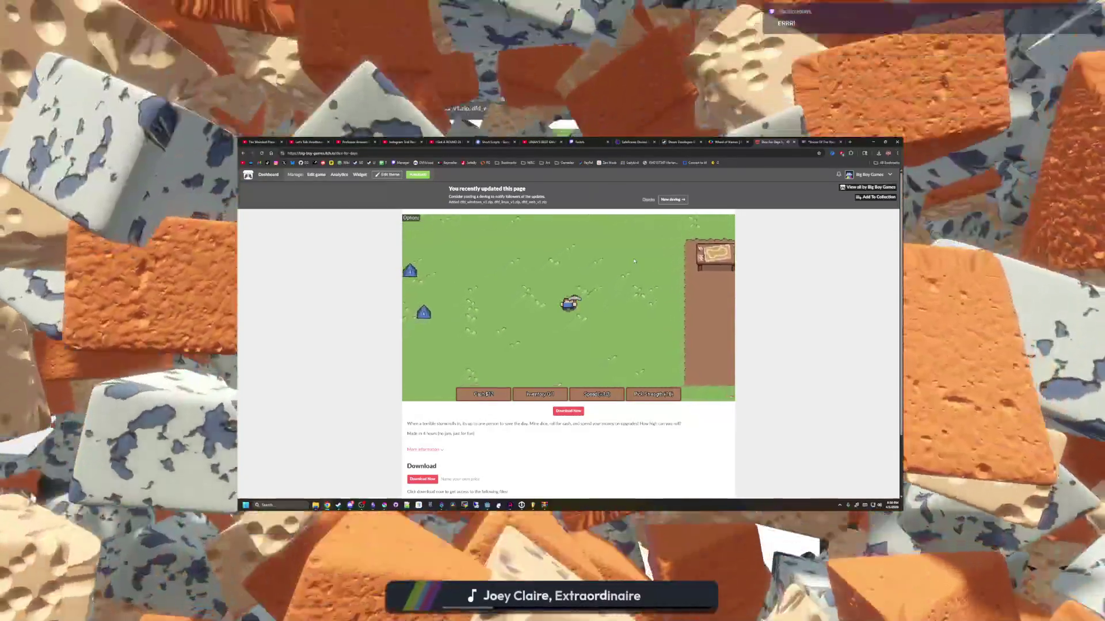
key(a)
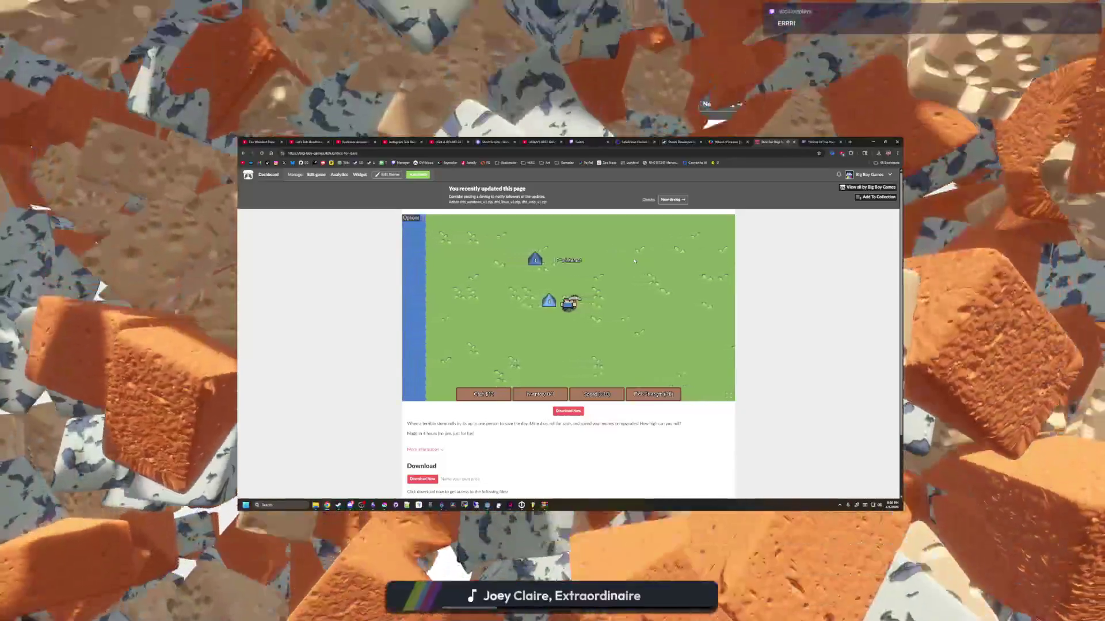
key(w)
key(e)
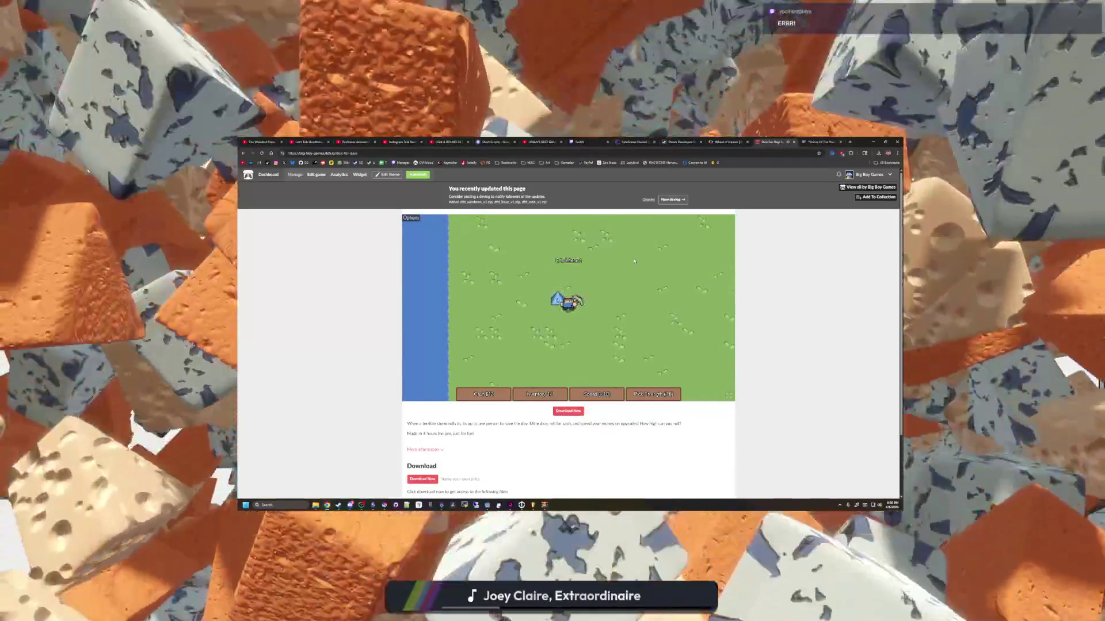
key(d)
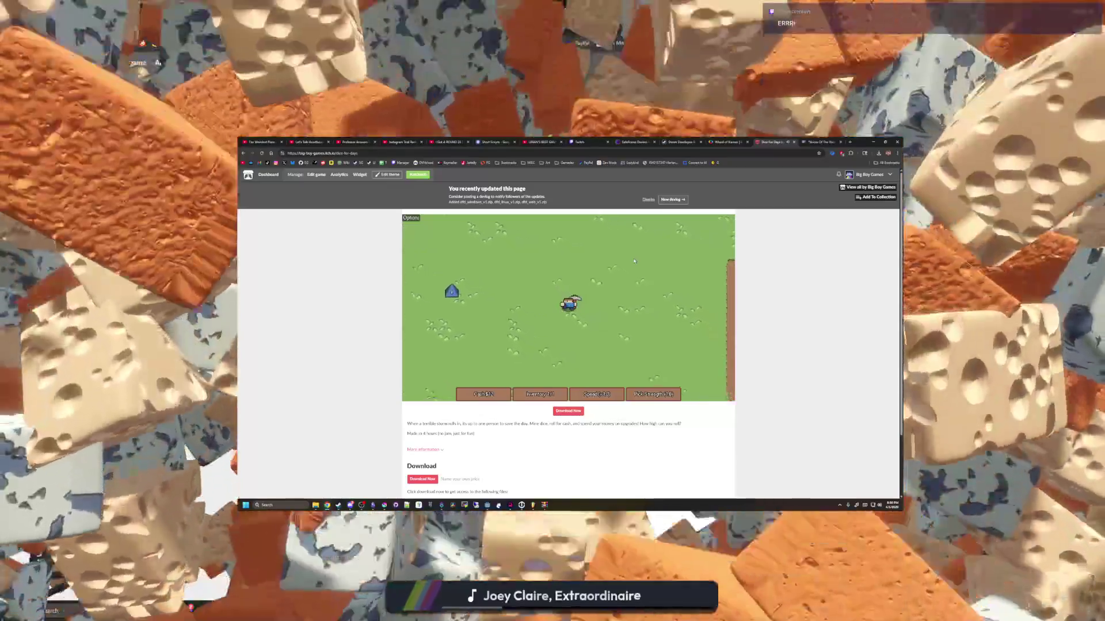
key(d)
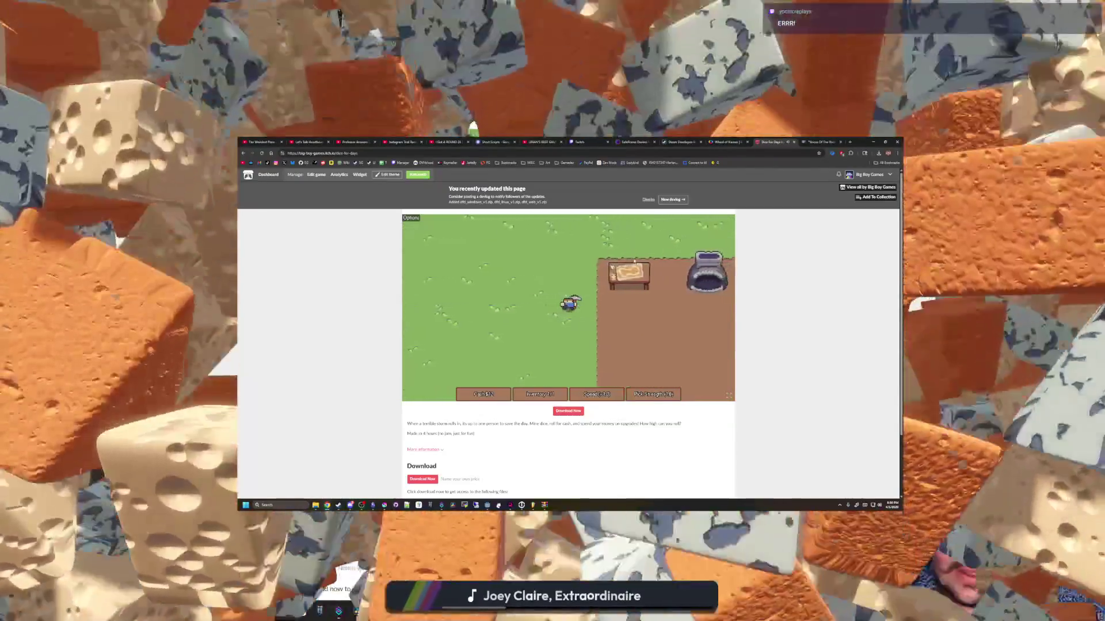
key(e)
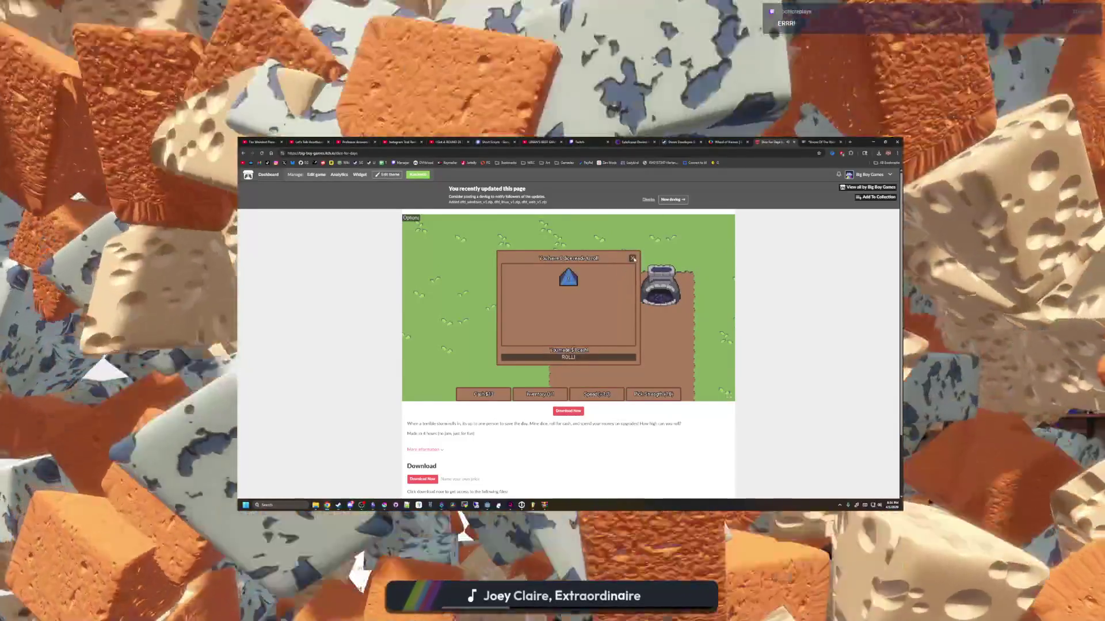
click(633, 259)
- Mine a nearby blue die up-left and roll it at the table
key(a)
key(w)
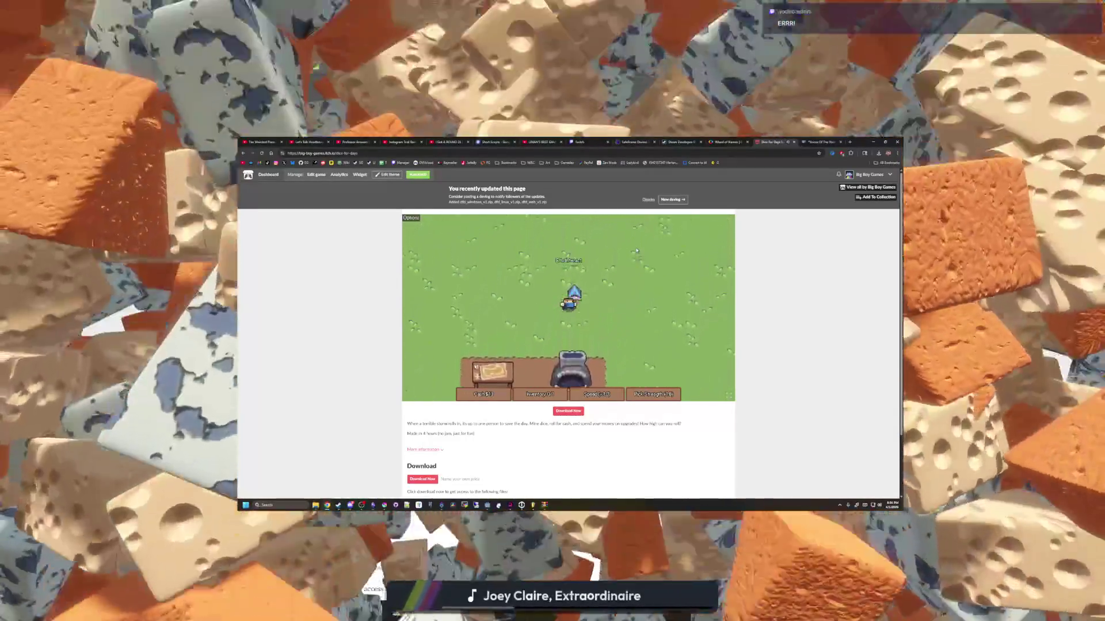
click(612, 278)
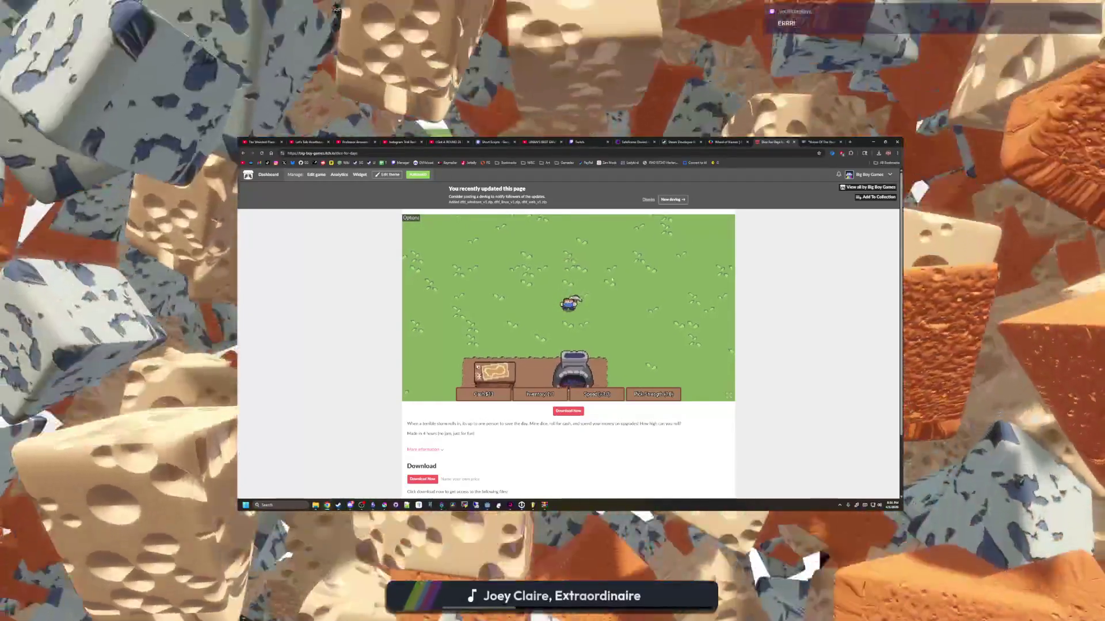
key(s)
key(a)
key(e)
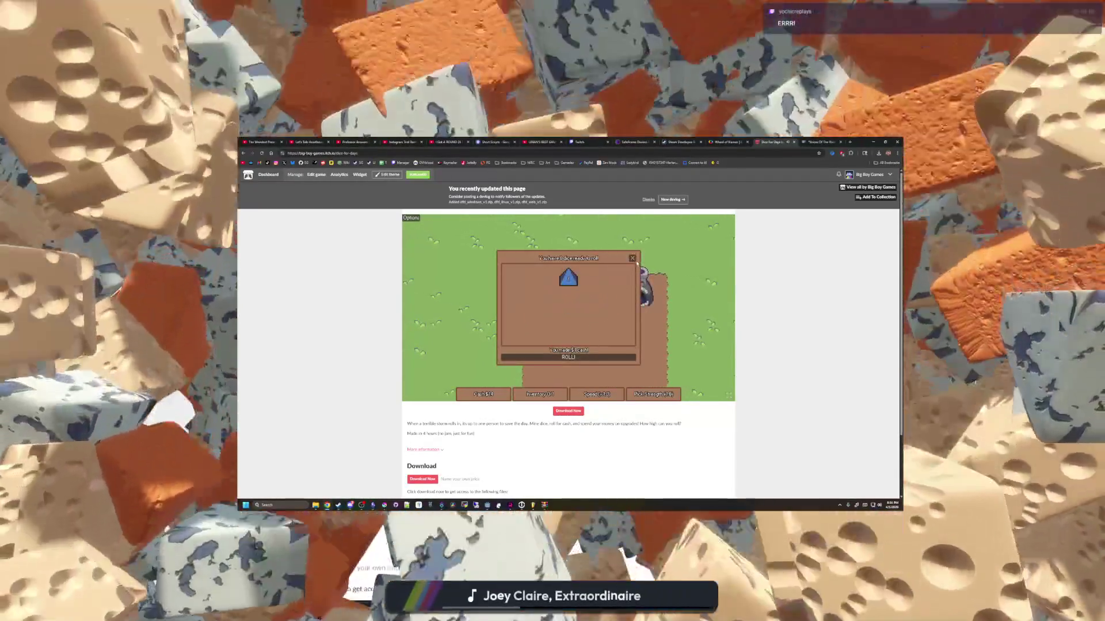
click(633, 258)
- Mine the right-hand of the two upper blue dice and roll it at the table
key(w)
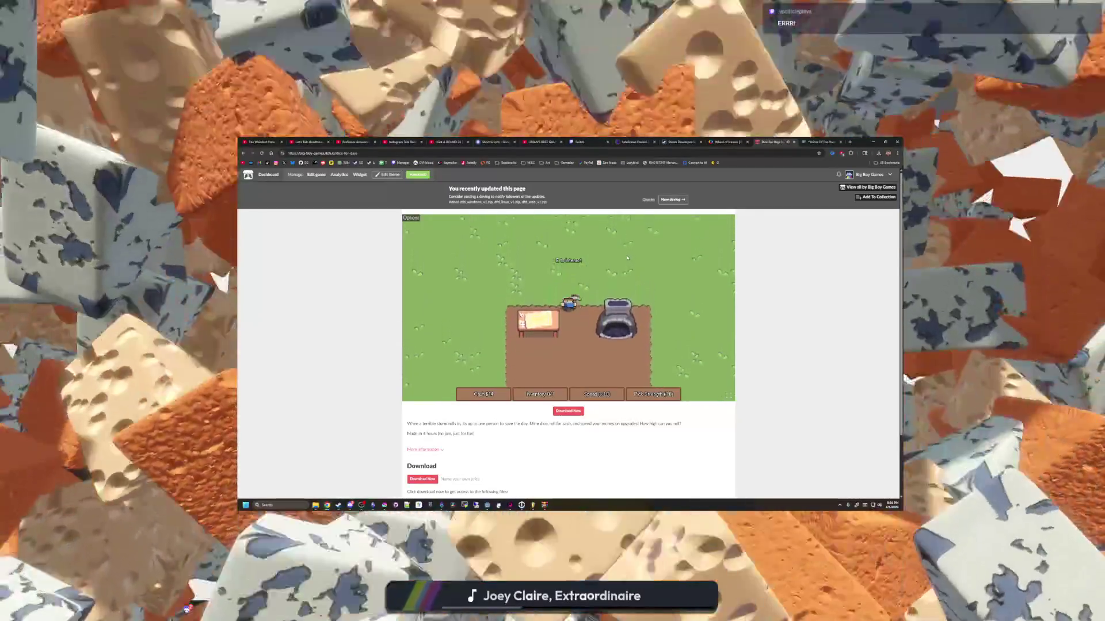
key(w)
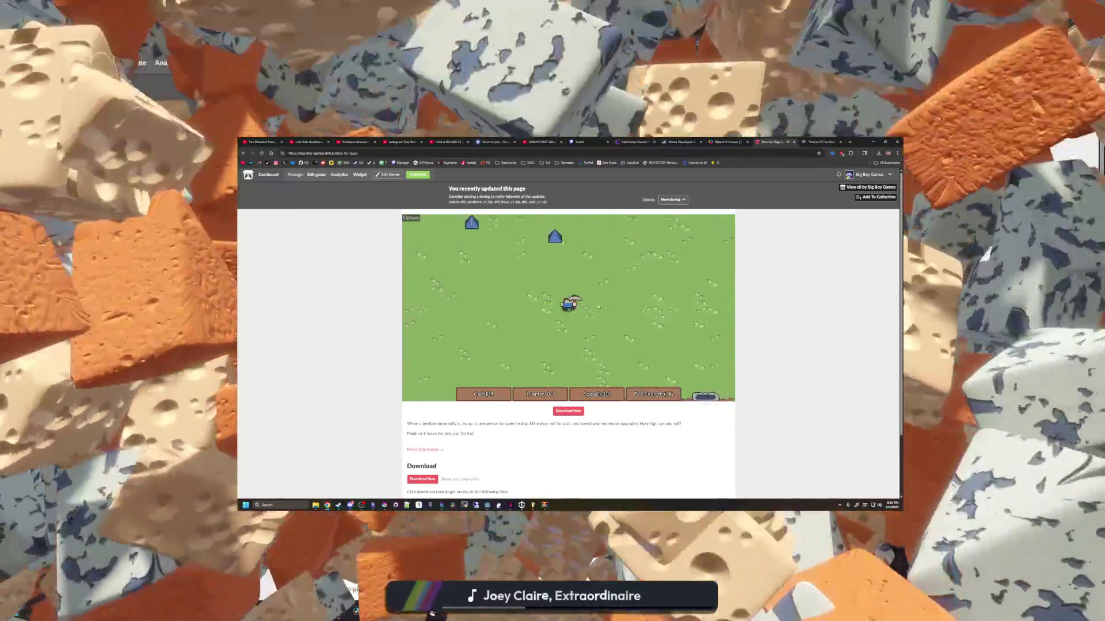
key(w)
key(e)
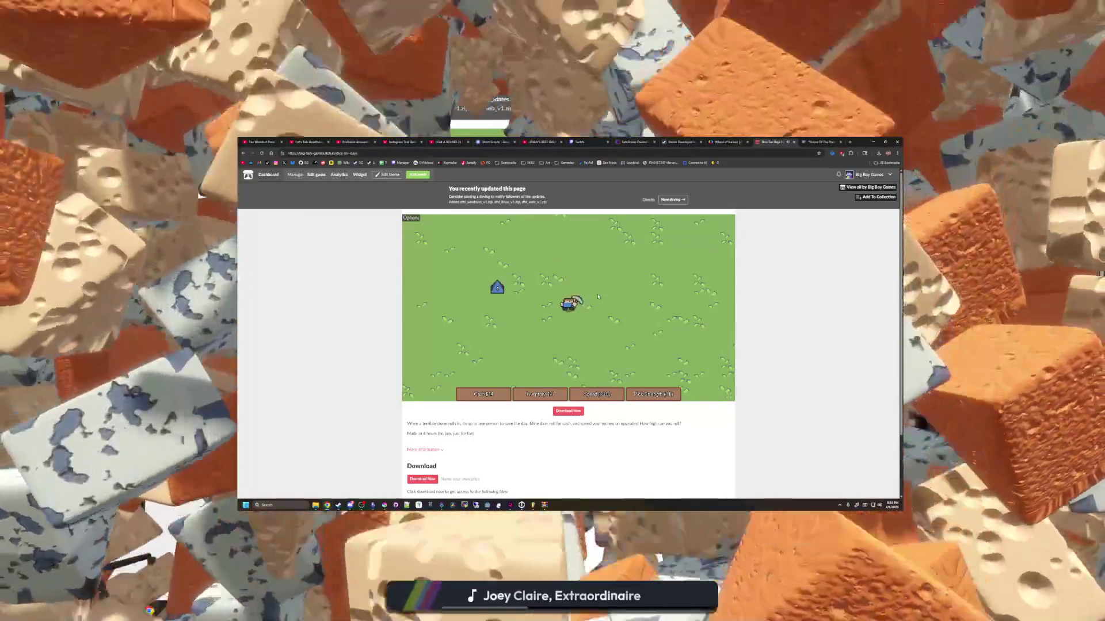
key(s)
key(d)
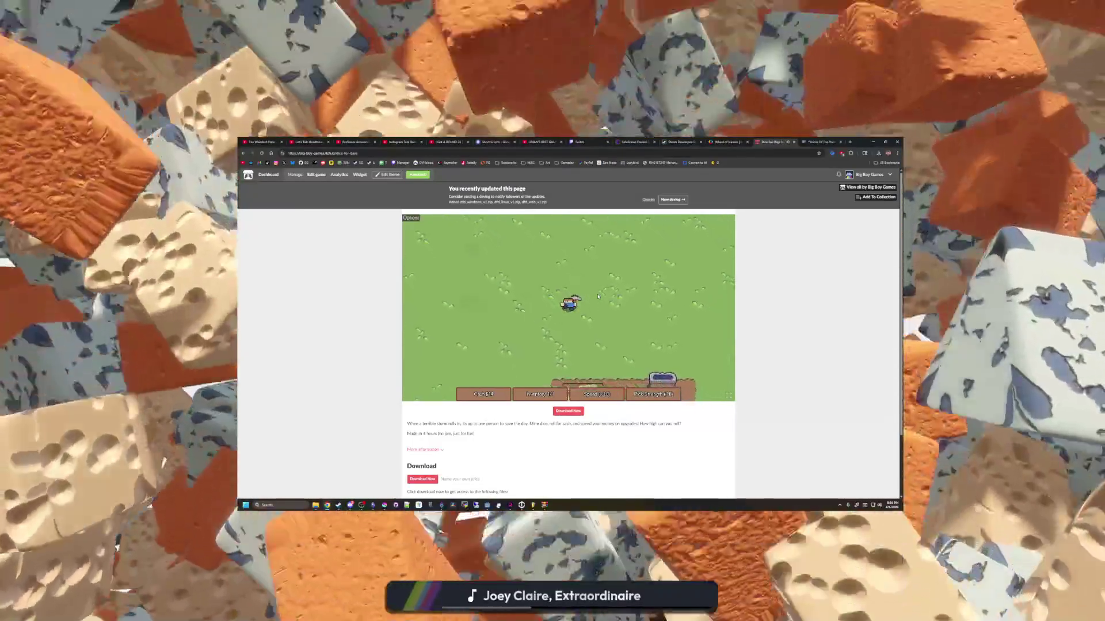
key(s)
key(e)
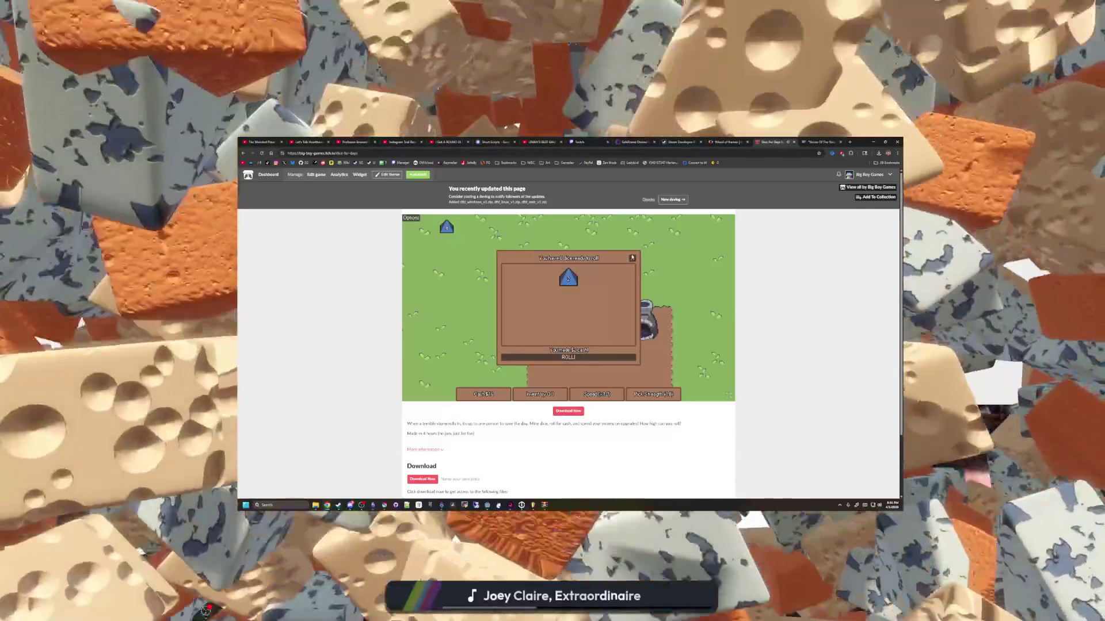
click(633, 257)
- Collect another die up-left and bring it to the table's dice-roll window
key(w)
key(a)
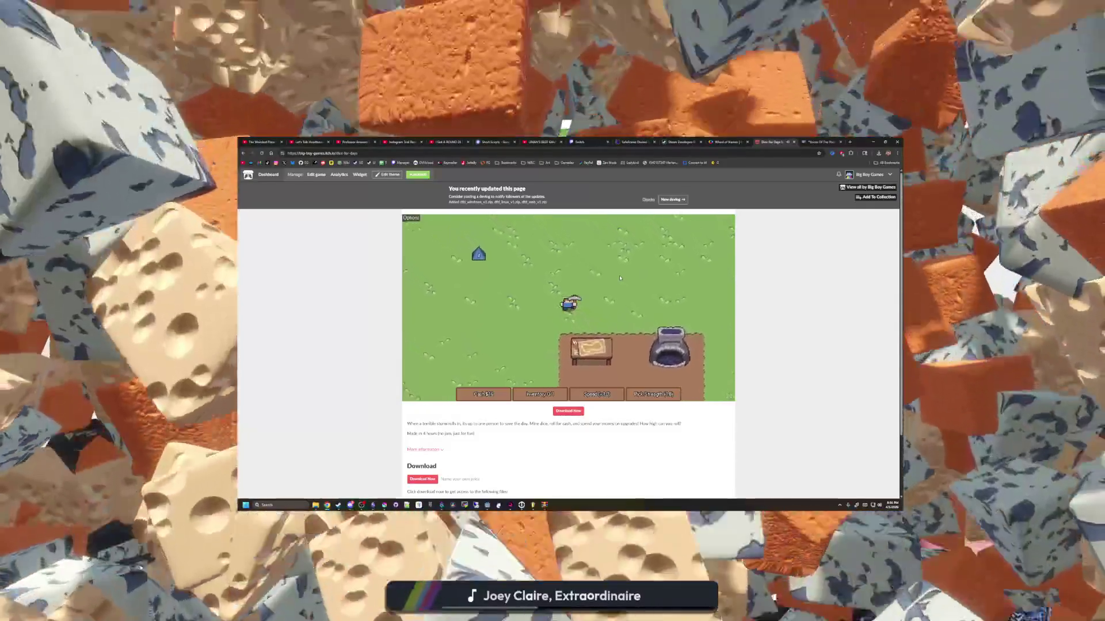
key(w)
key(a)
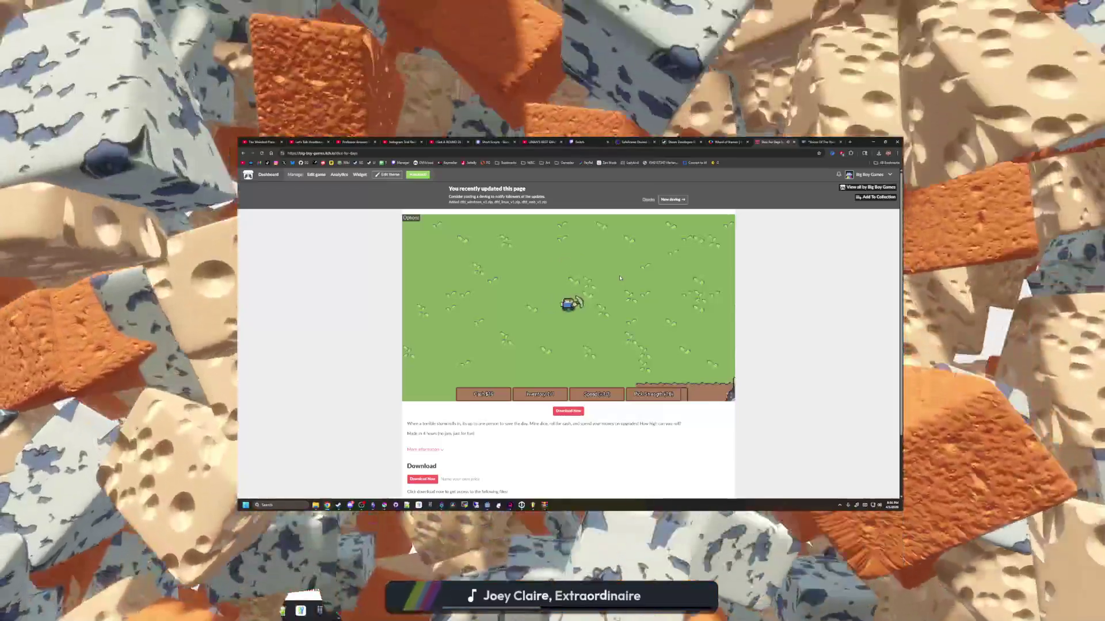
key(s)
key(d)
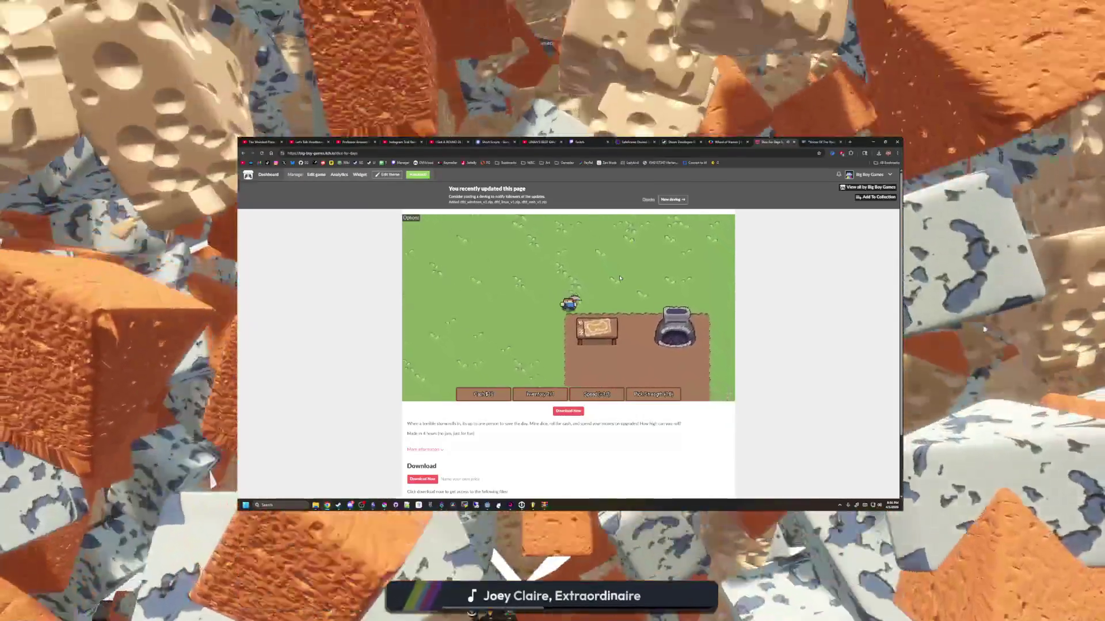
key(e)
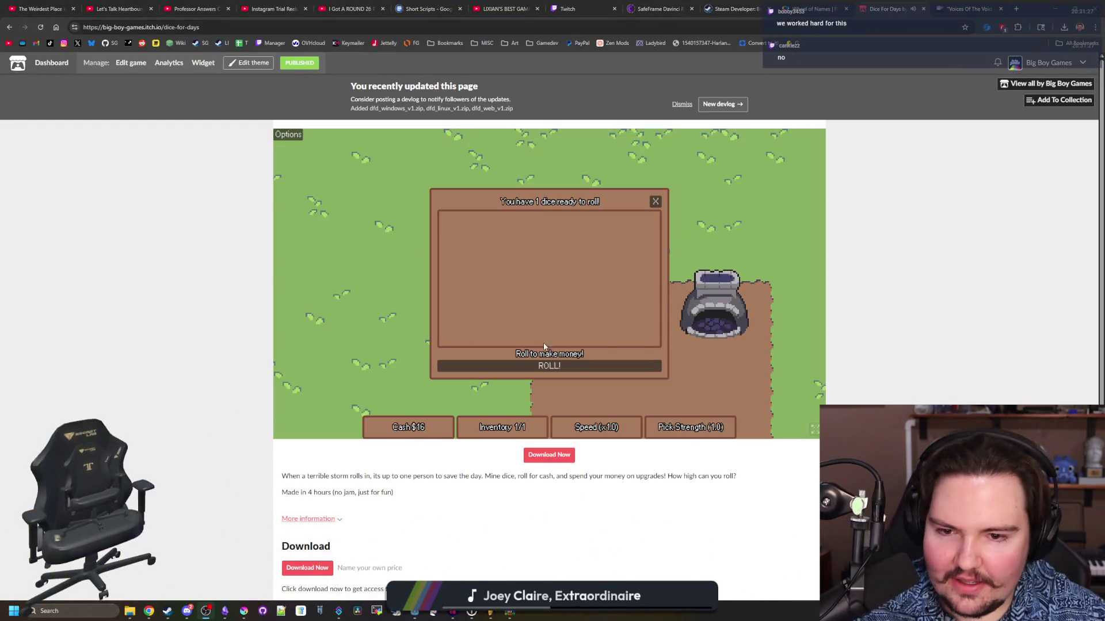
- Roll the ready die for cash, then head left toward the blue dice near the water
click(574, 367)
click(656, 202)
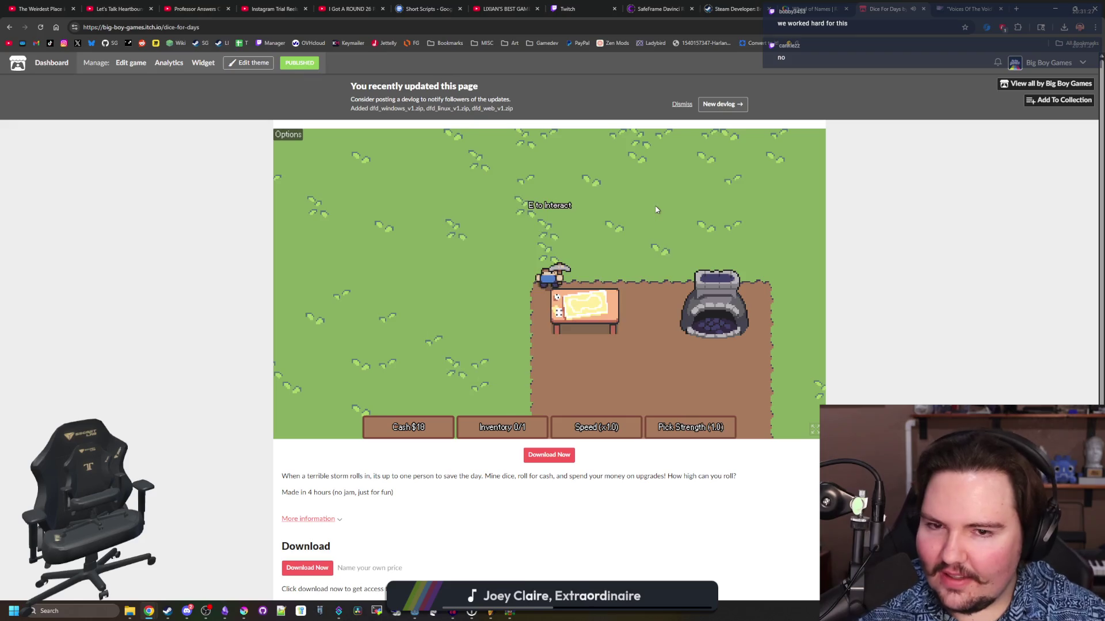
key(a)
key(w)
key(a)
key(w)
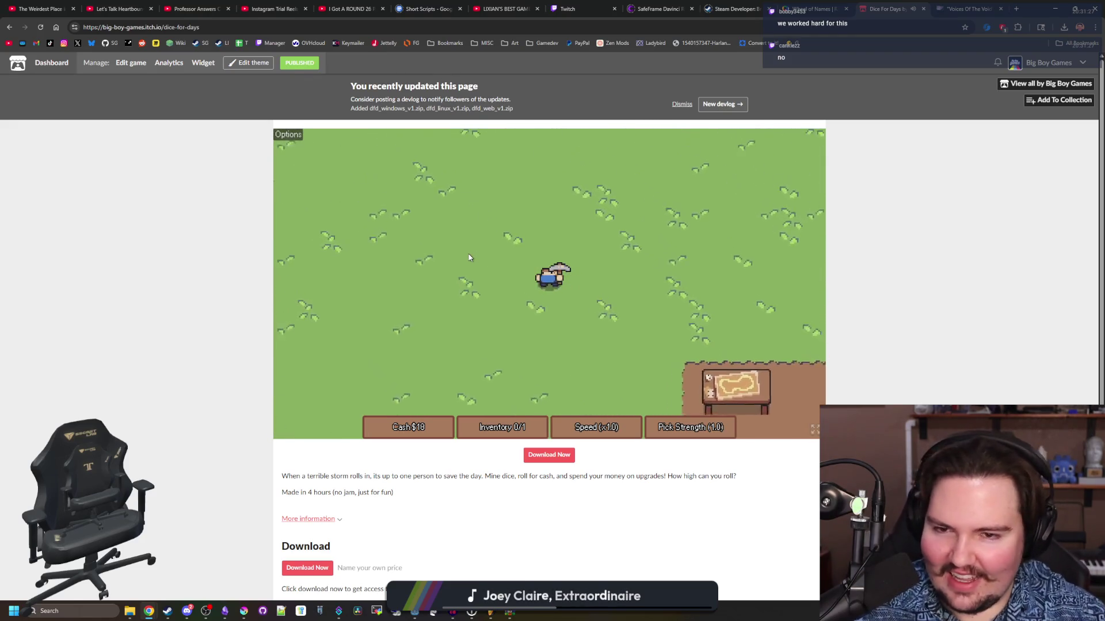
key(a)
key(w)
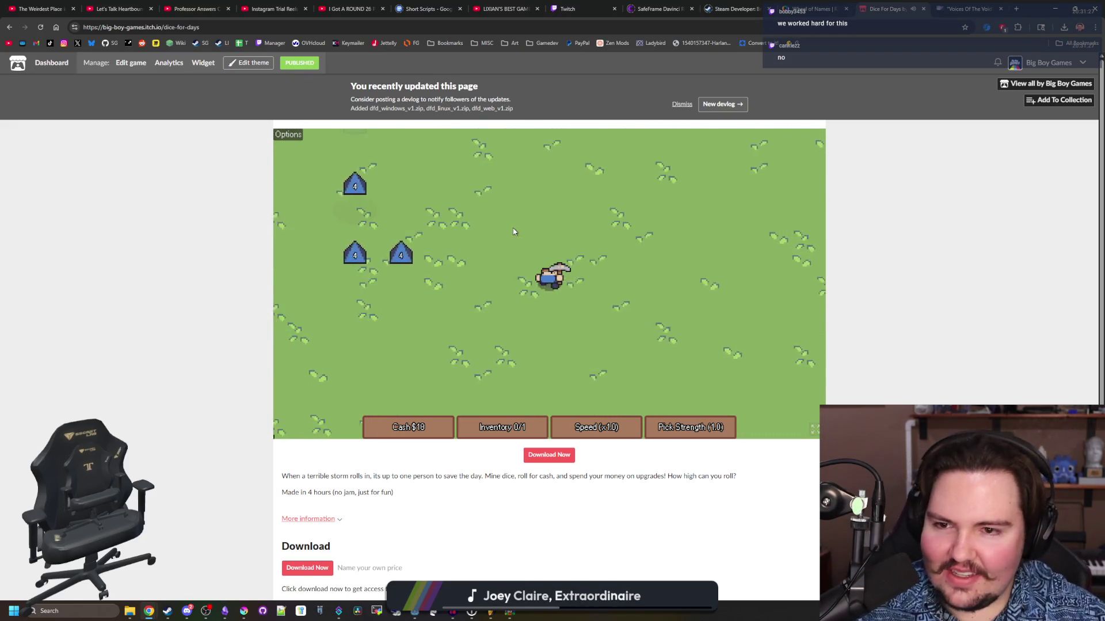
- Mine a die and carry it back to the shop table to roll for cash
key(d)
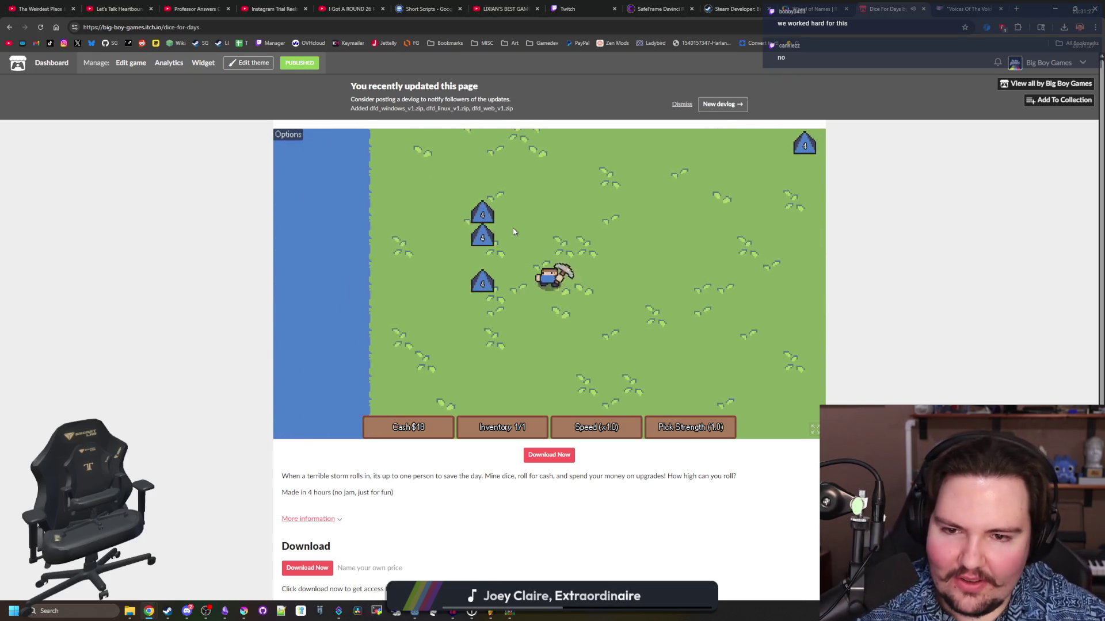
key(s)
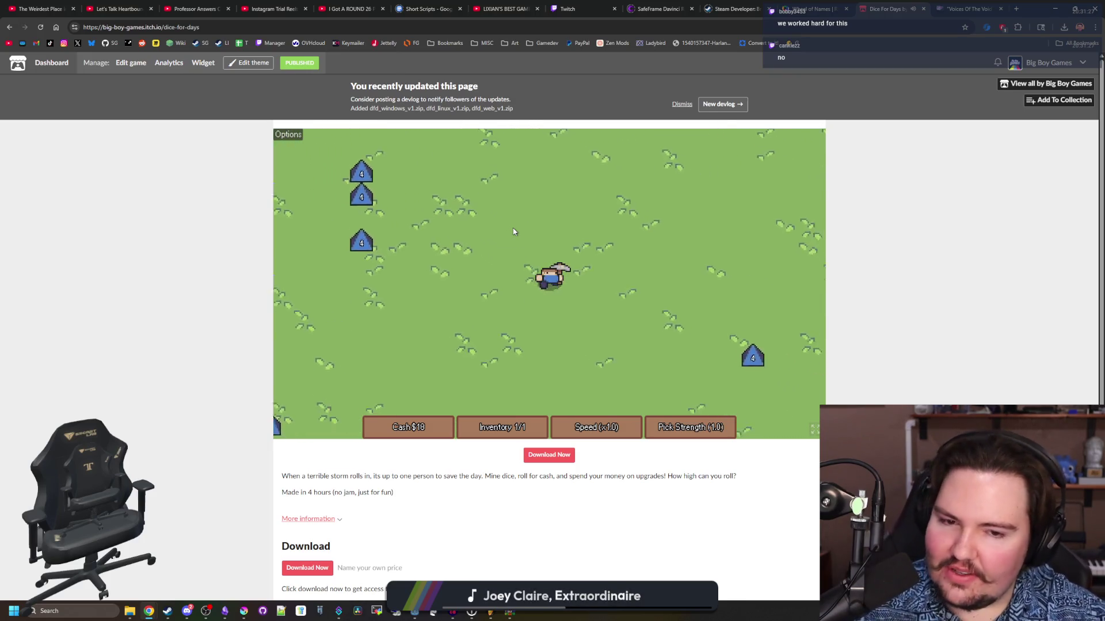
key(d)
key(s)
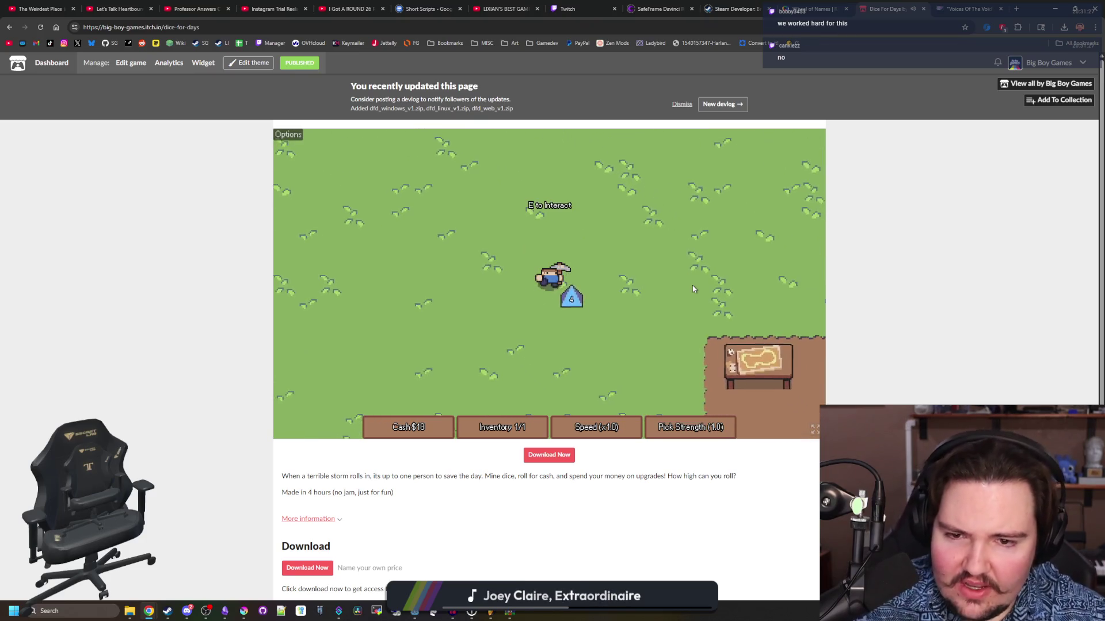
key(d)
key(s)
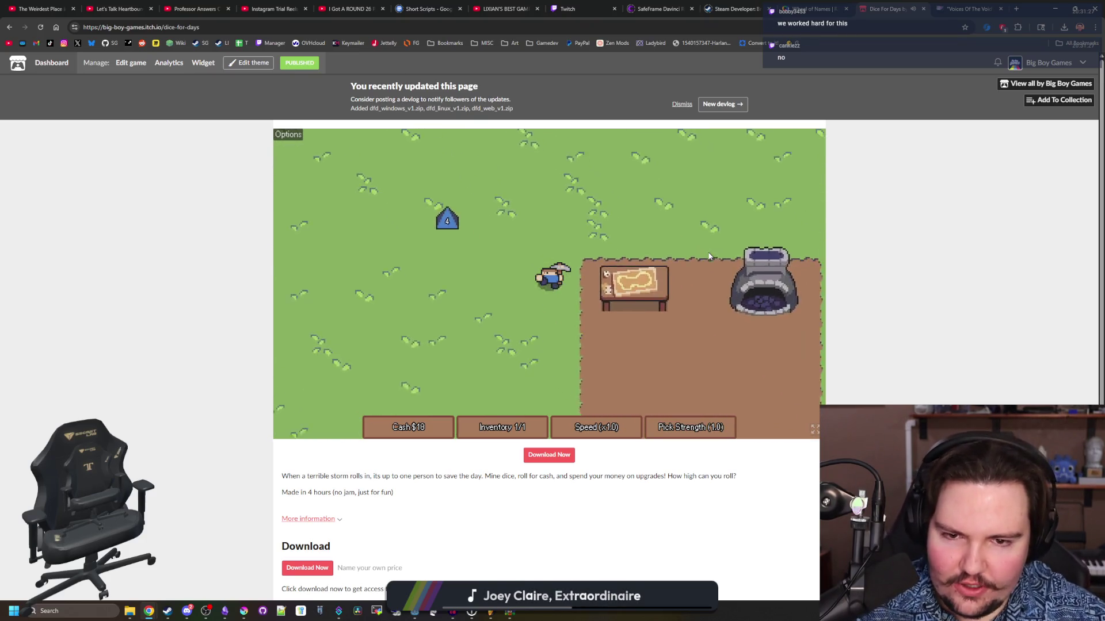
key(e)
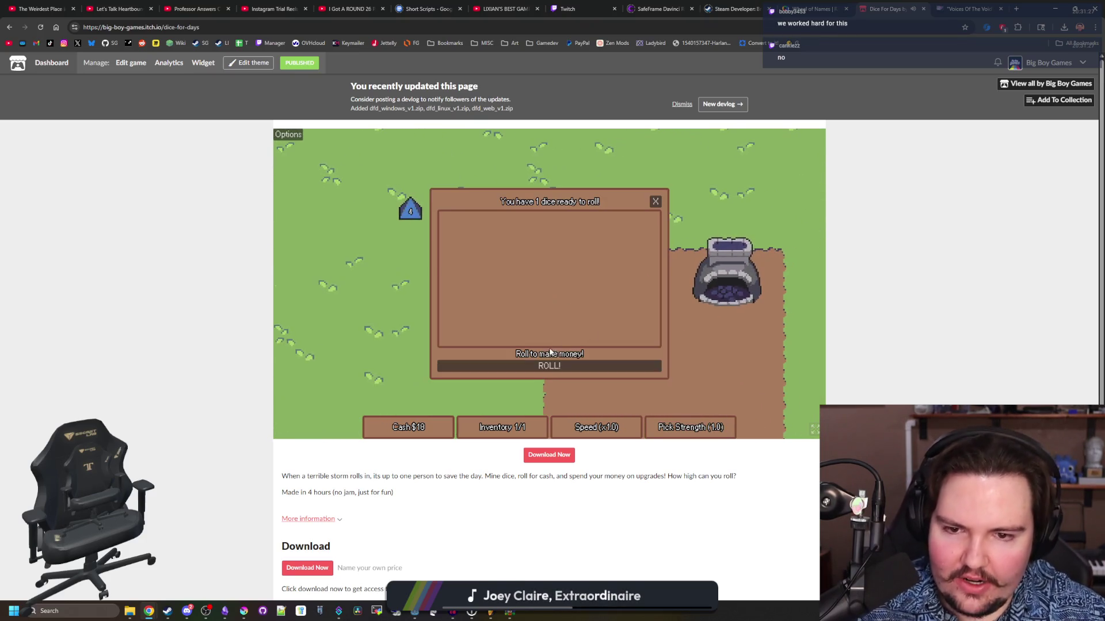
click(544, 372)
click(653, 201)
- Mine another blue die and roll it at the shop table for cash
key(a)
key(w)
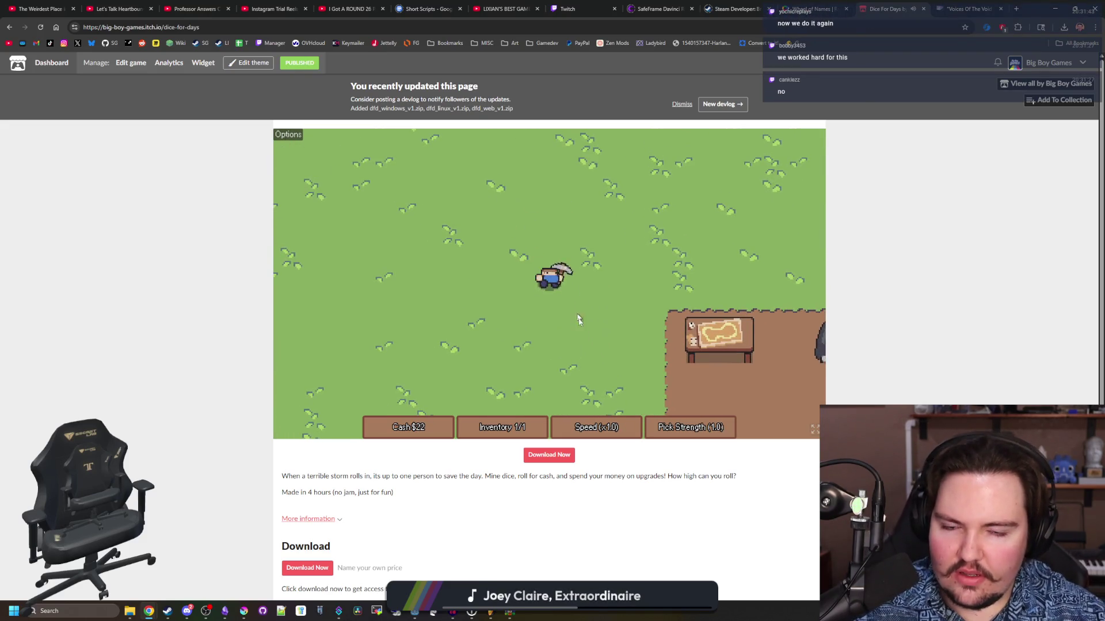
key(d)
key(s)
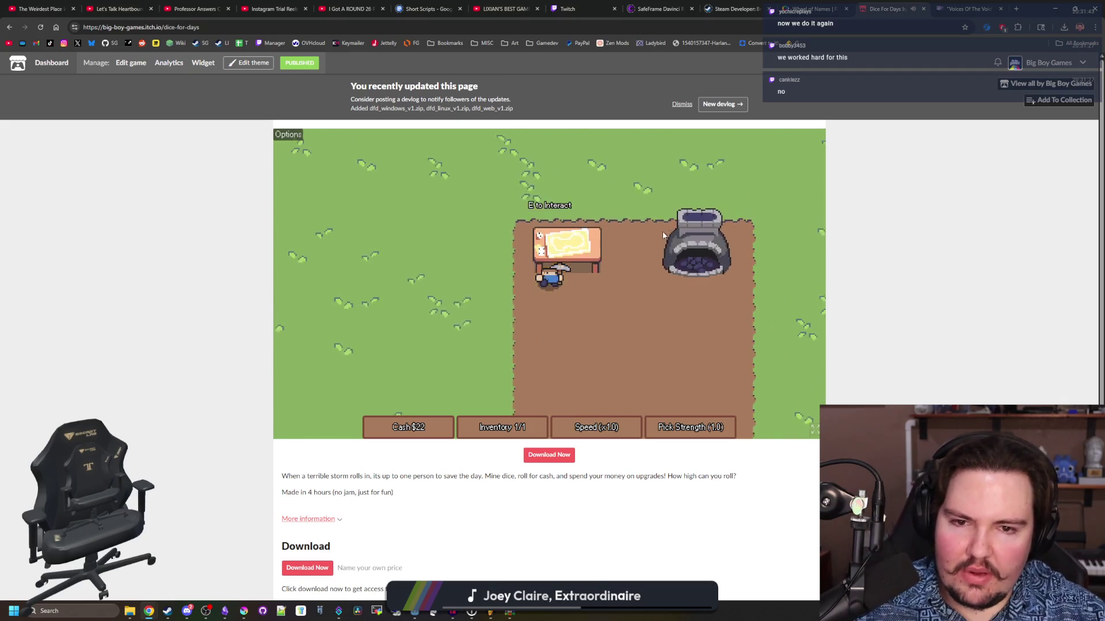
key(e)
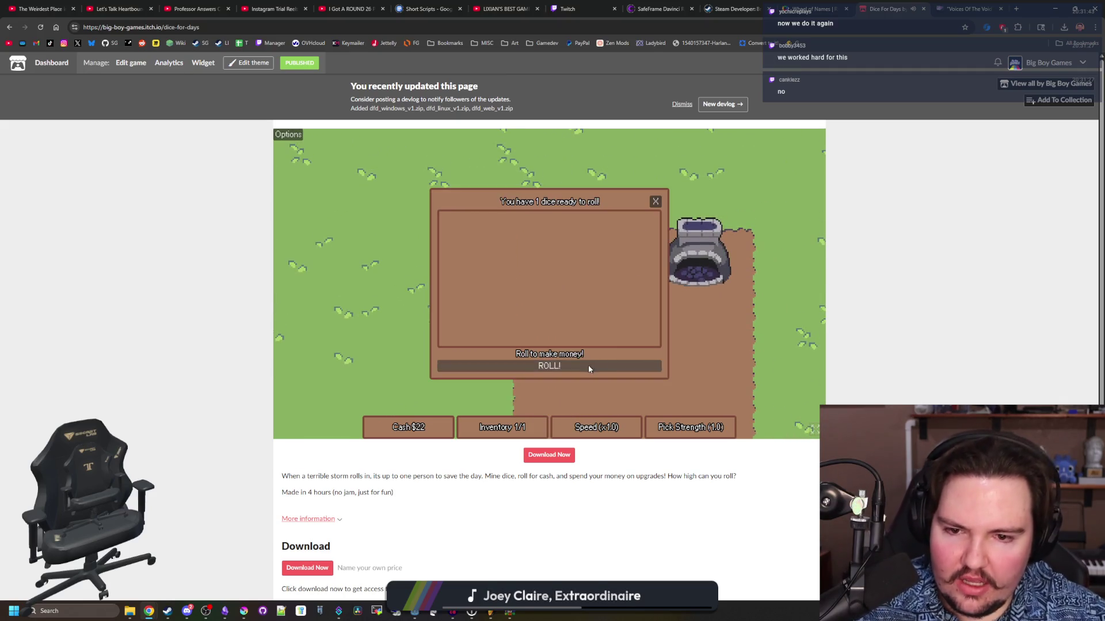
click(588, 365)
click(655, 200)
- Buy the Speed and Inventory Size upgrades at the Upgrade Forge
key(d)
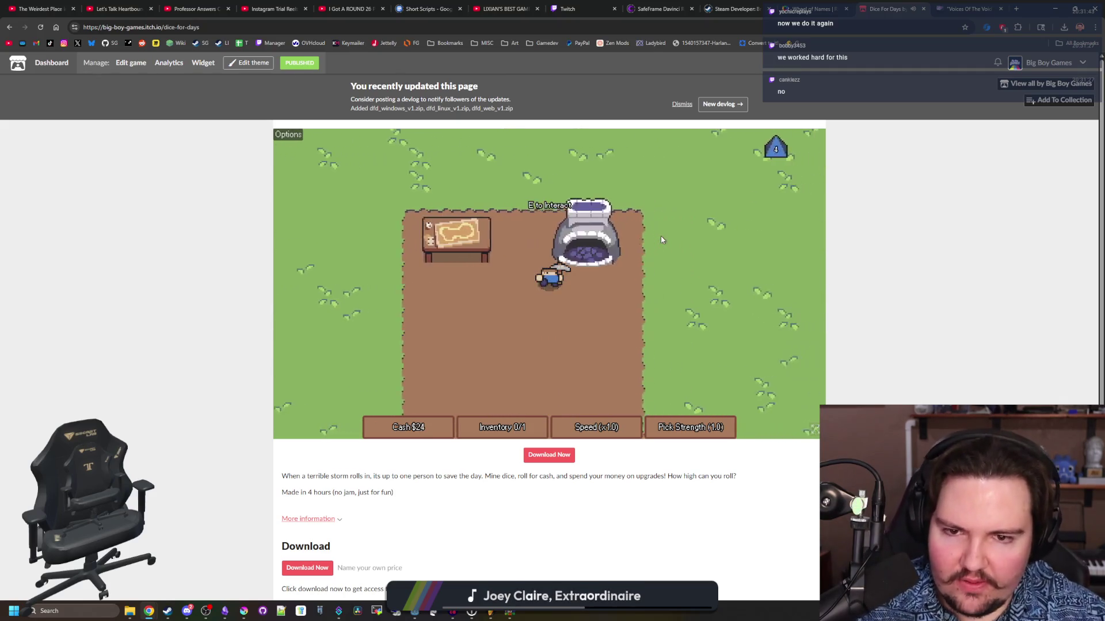
key(e)
click(610, 232)
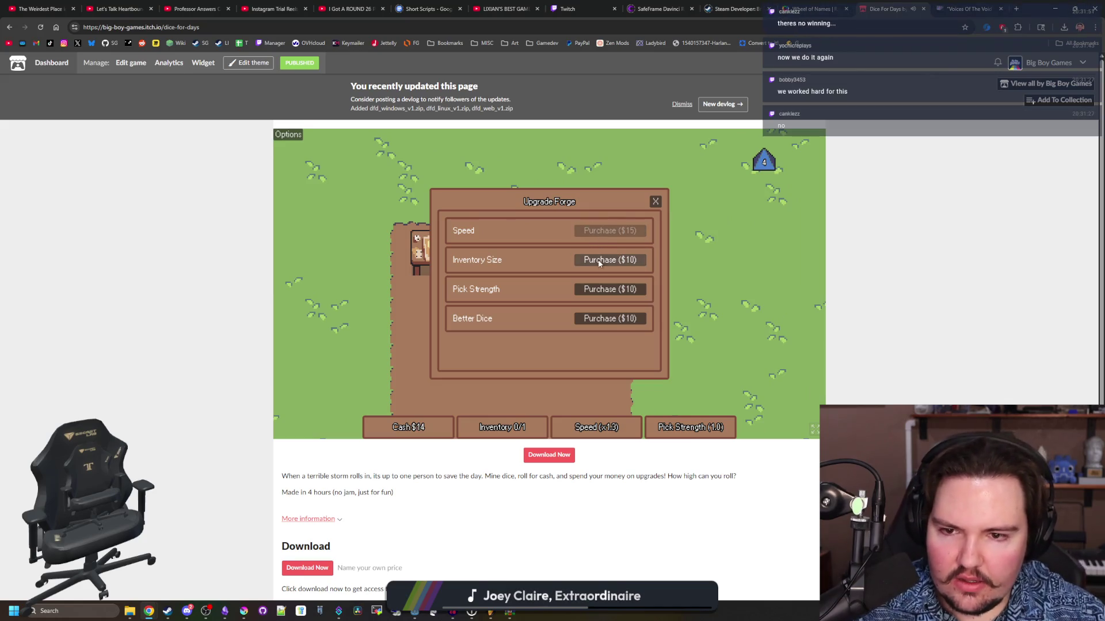
click(623, 261)
click(655, 201)
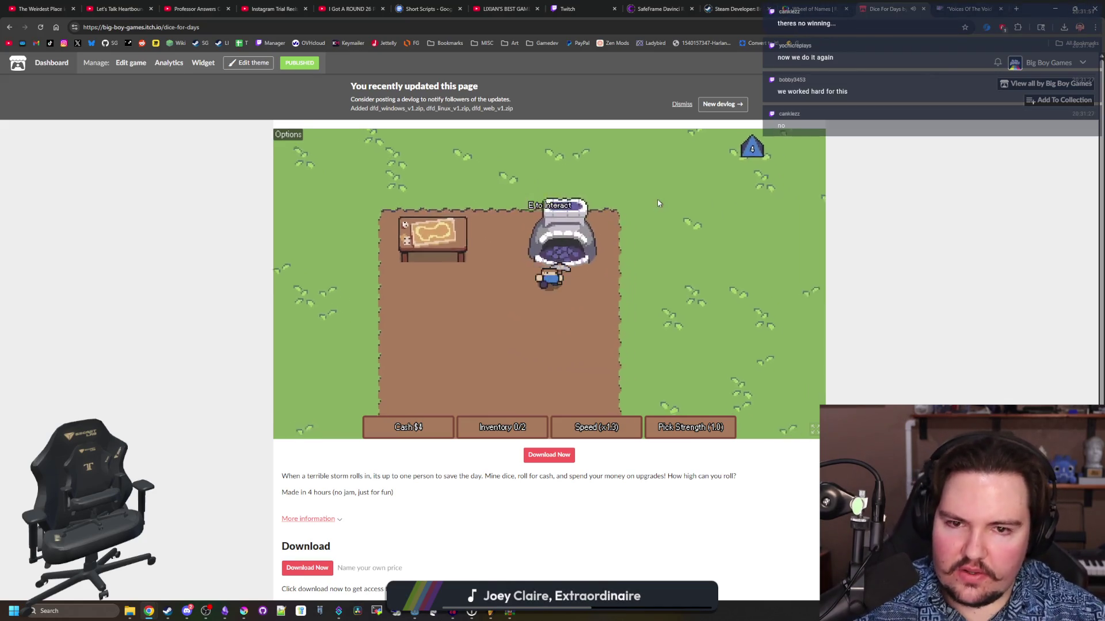
- Mine one more die, roll it for cash, and open the game's volume Options
key(d)
key(w)
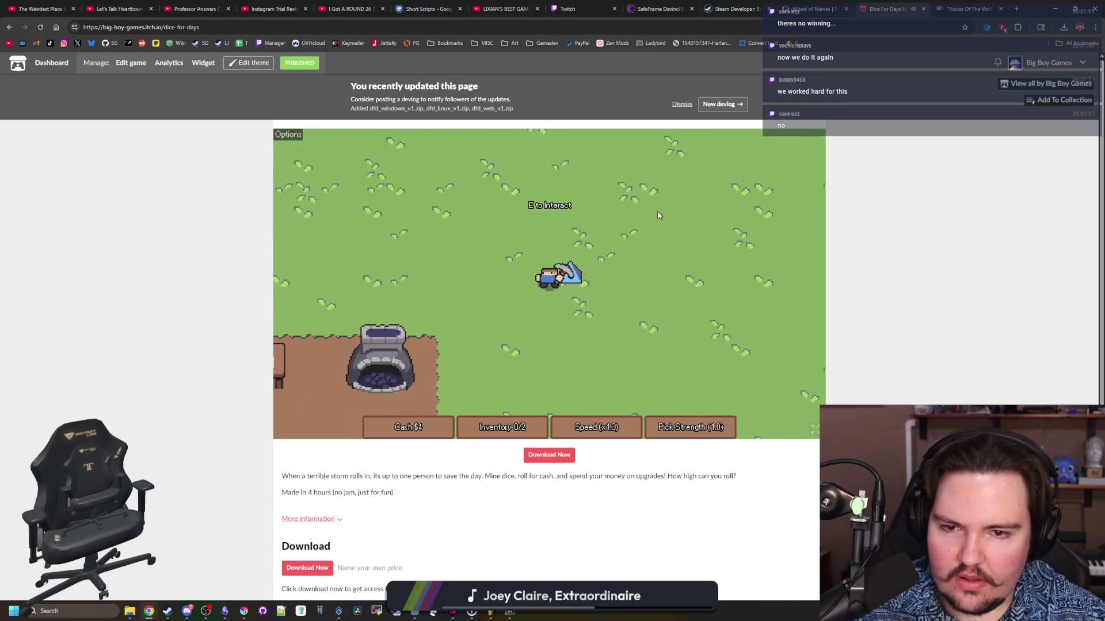
key(a)
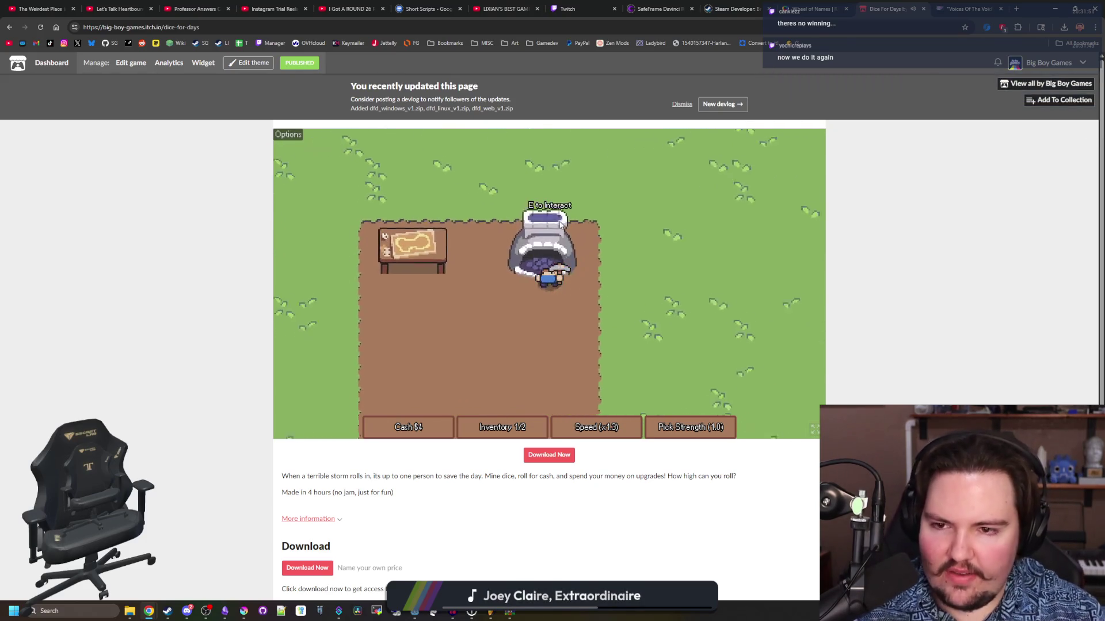
click(587, 366)
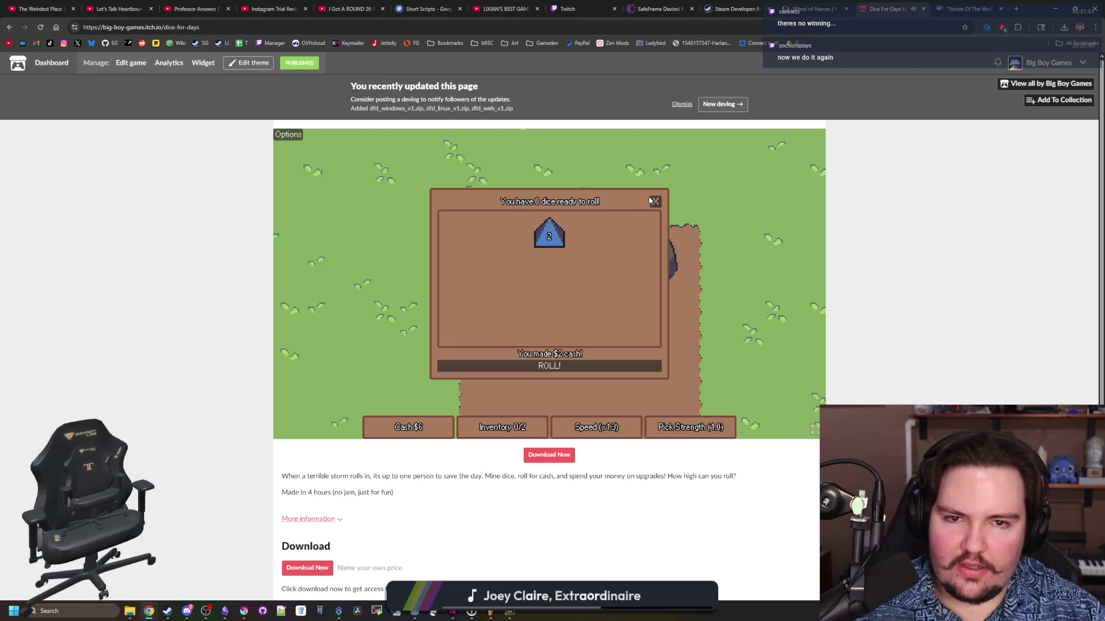
click(653, 201)
key(d)
key(w)
click(287, 134)
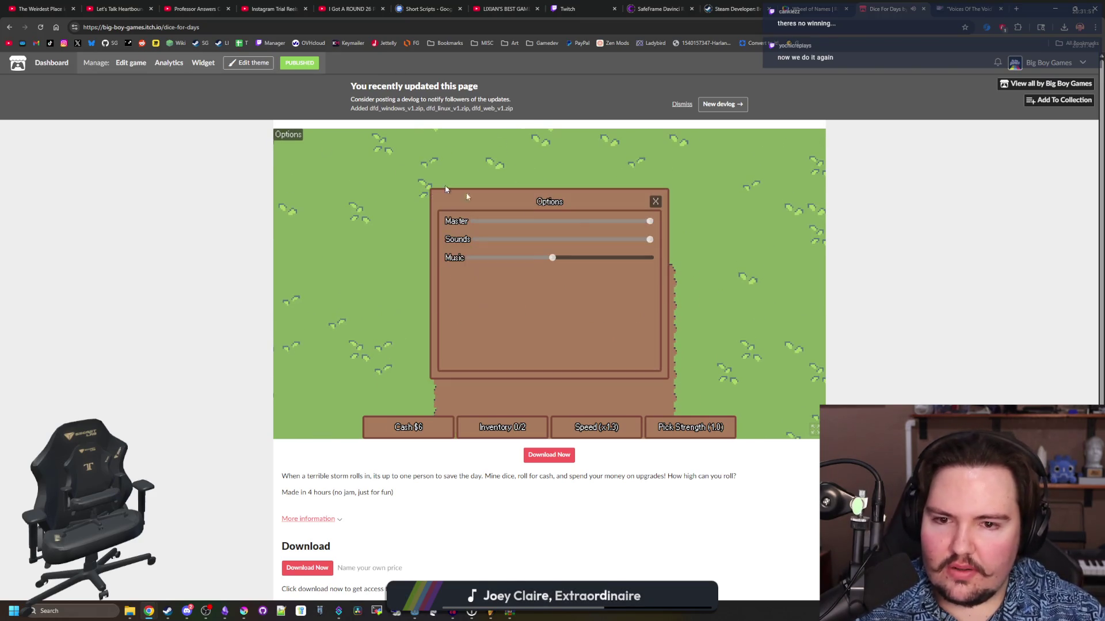
scroll(133, 429, down, 2)
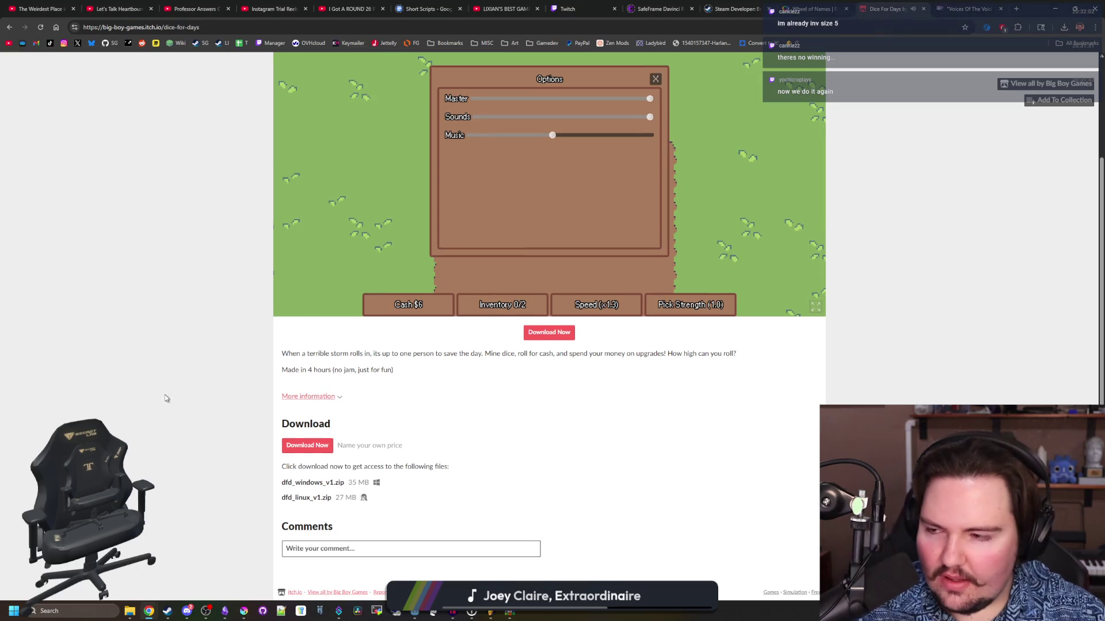
- Go to itch.io Browse, then open the Voices of the Void Alpha 0.9.0 devlog
scroll(212, 219, up, 2)
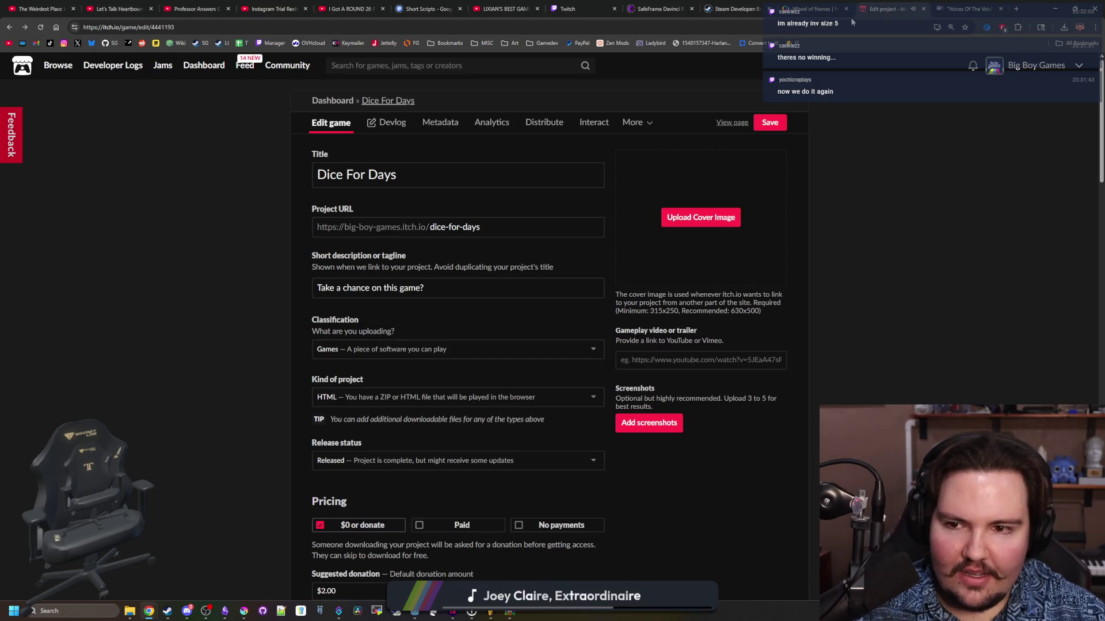
click(49, 68)
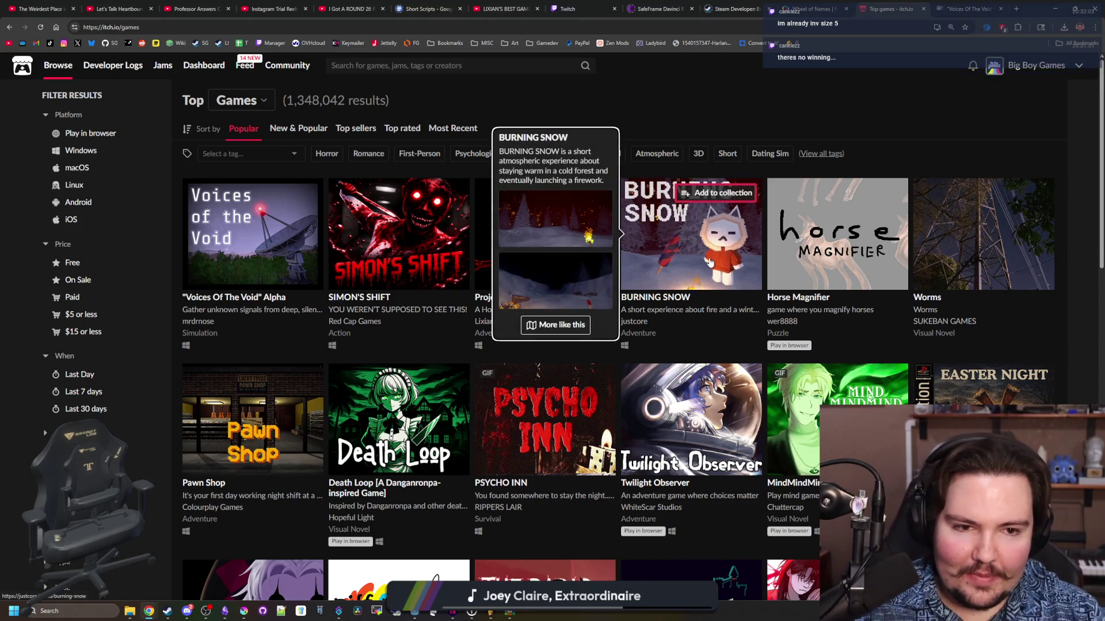
click(970, 9)
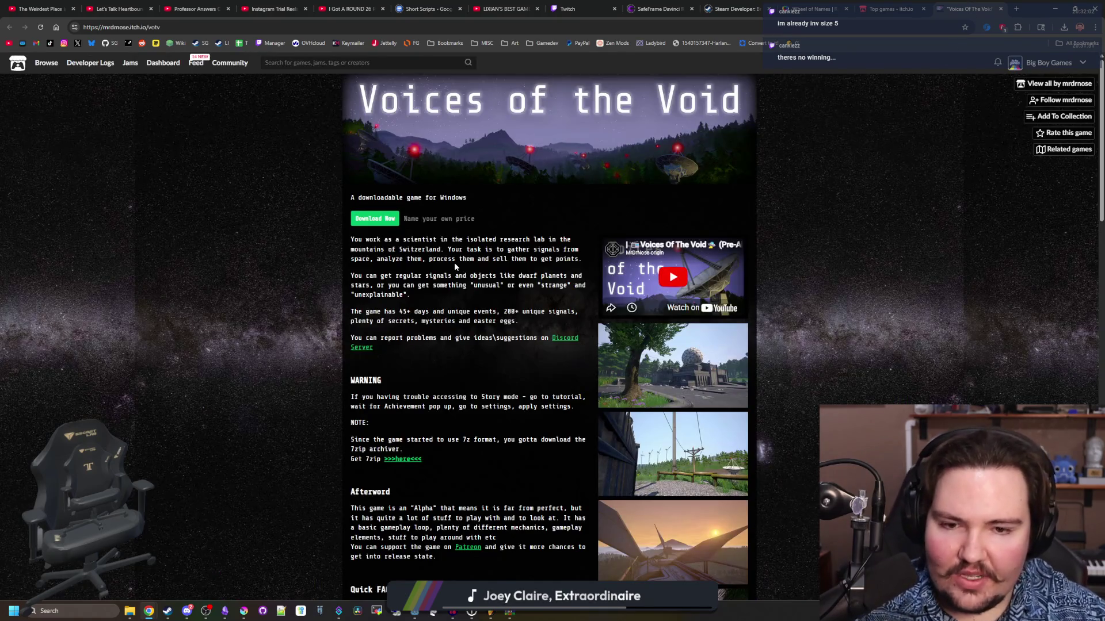
scroll(454, 263, down, 15)
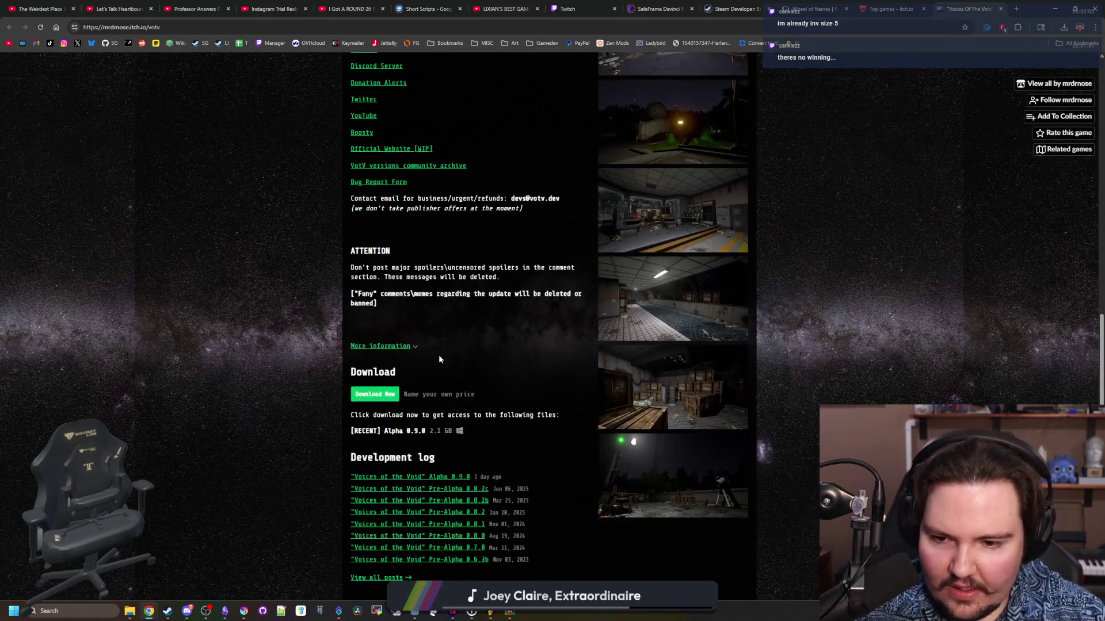
click(465, 475)
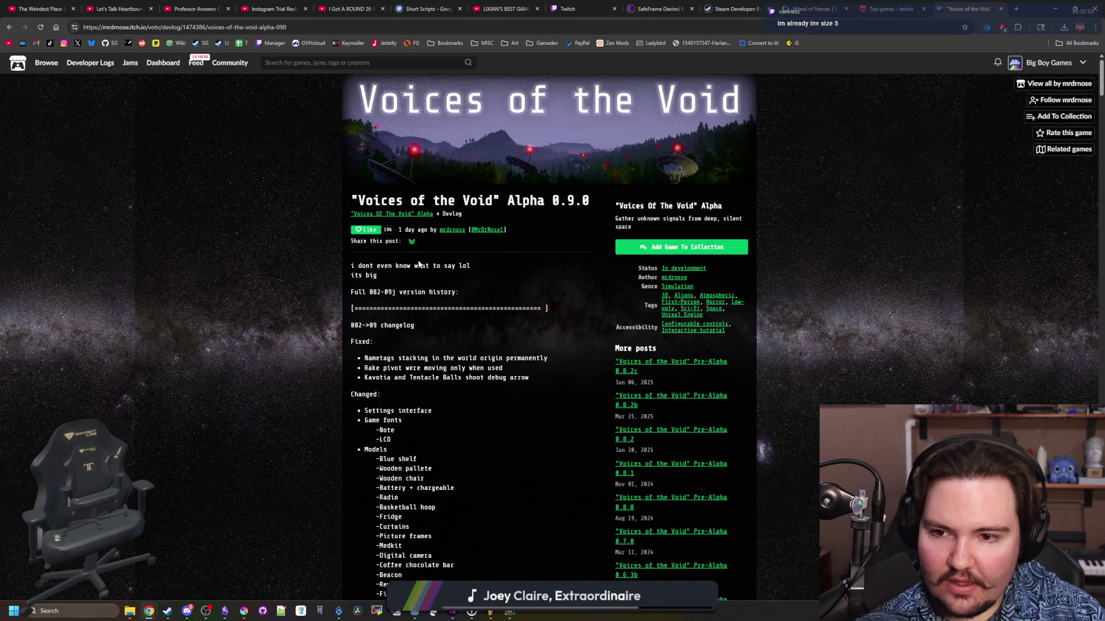
- Read through the devlog's version changelog and the comments below it
drag(417, 282, 469, 309)
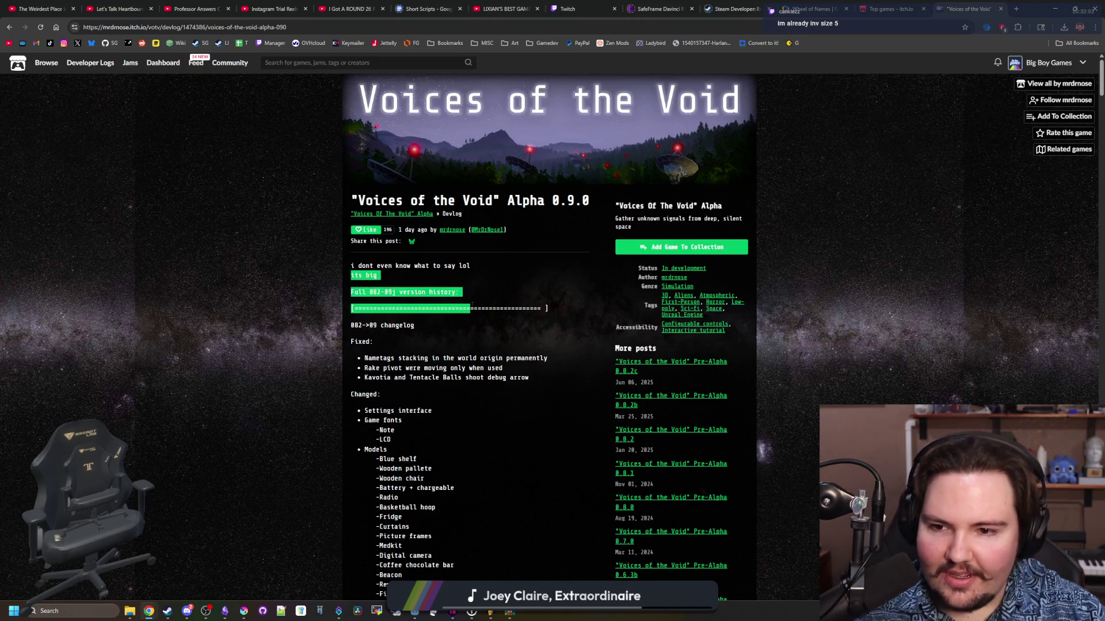
click(469, 309)
scroll(469, 308, down, 15)
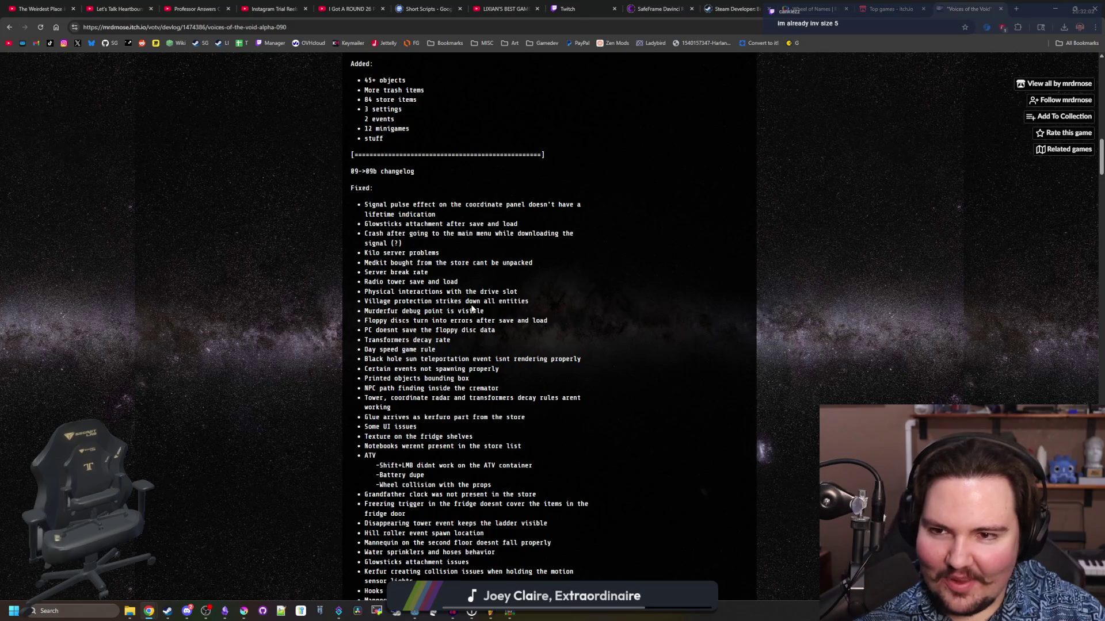
scroll(445, 224, down, 20)
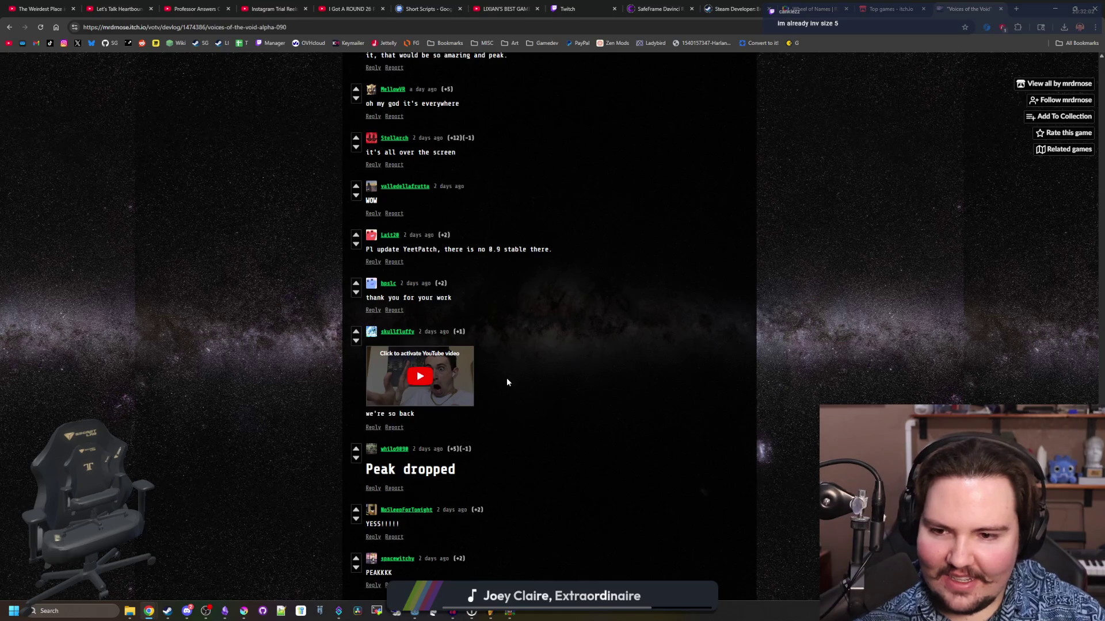
scroll(507, 382, up, 15)
scroll(507, 381, down, 10)
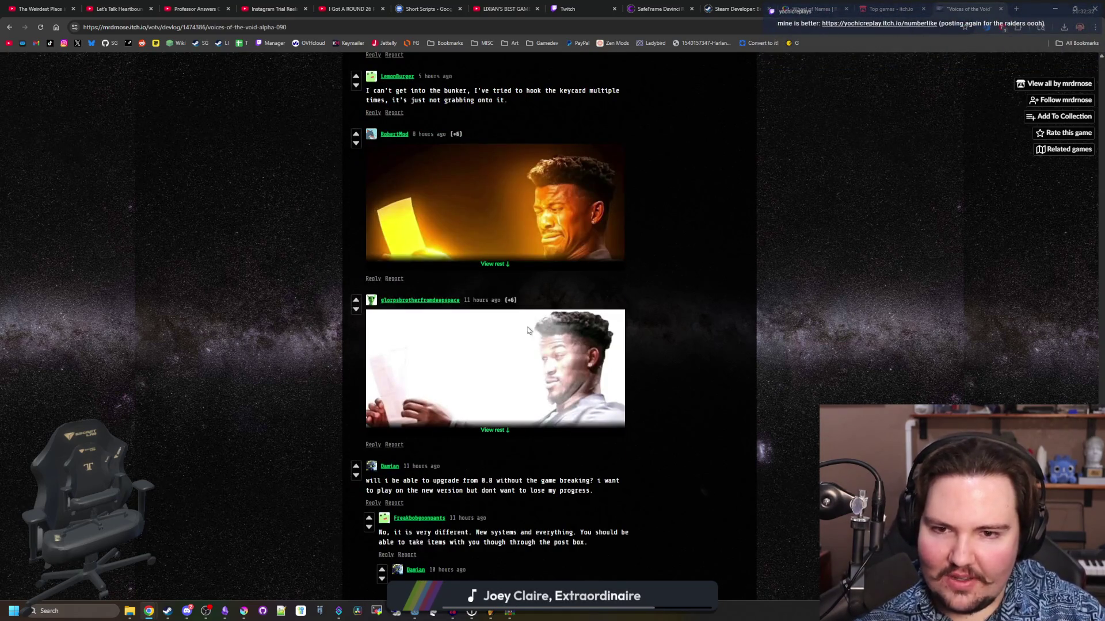
scroll(508, 264, up, 20)
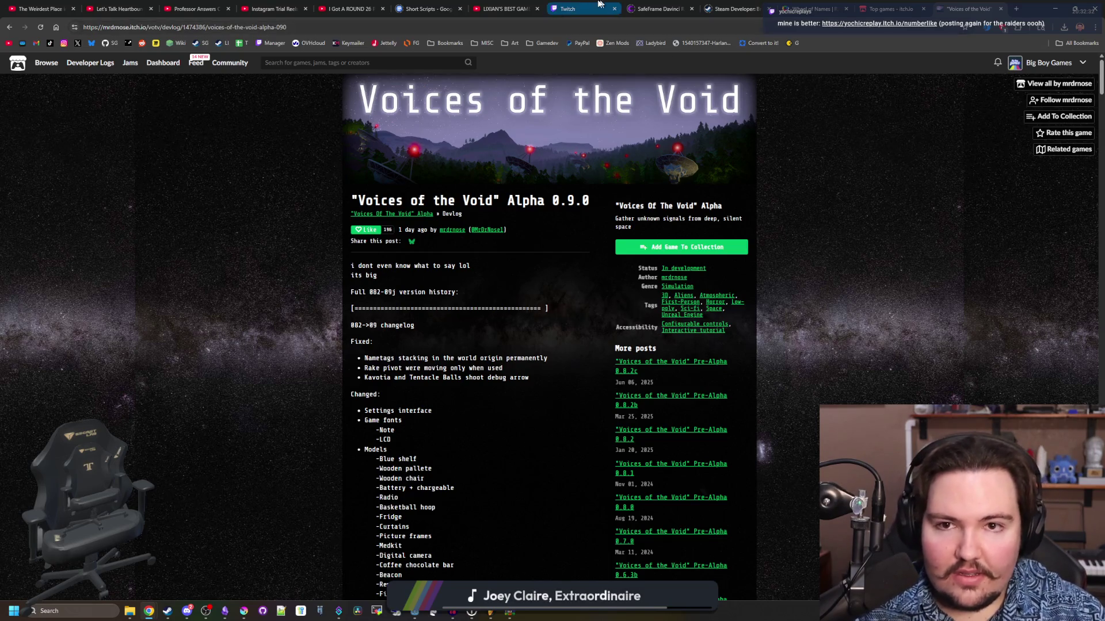
- Pin the viewer's itch.io link in Twitch chat until manually unpinned or stream end
click(581, 9)
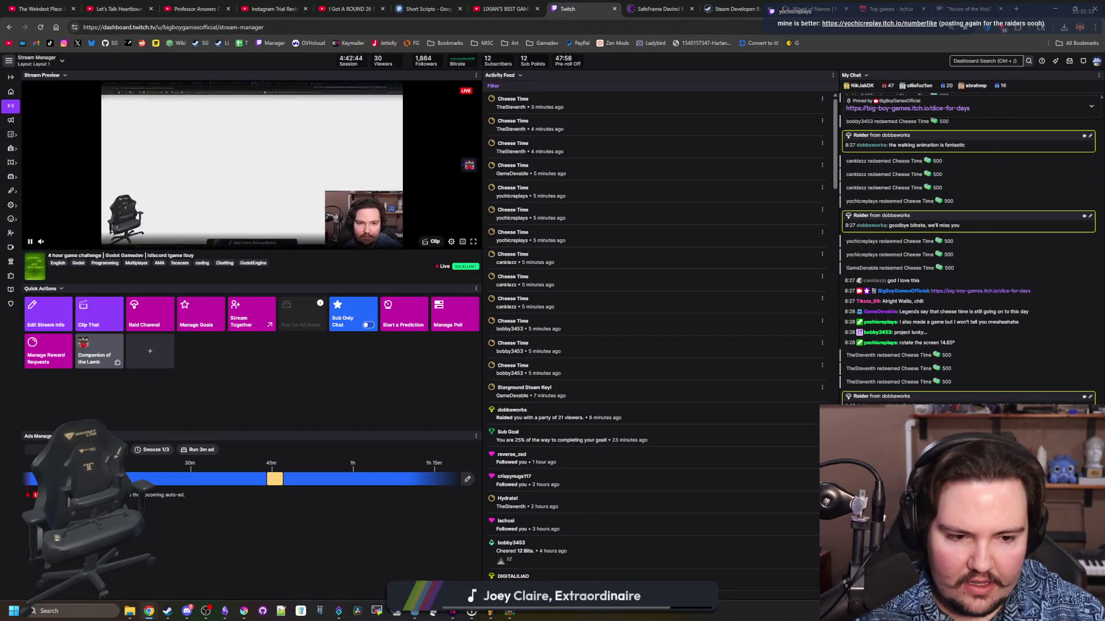
click(1081, 106)
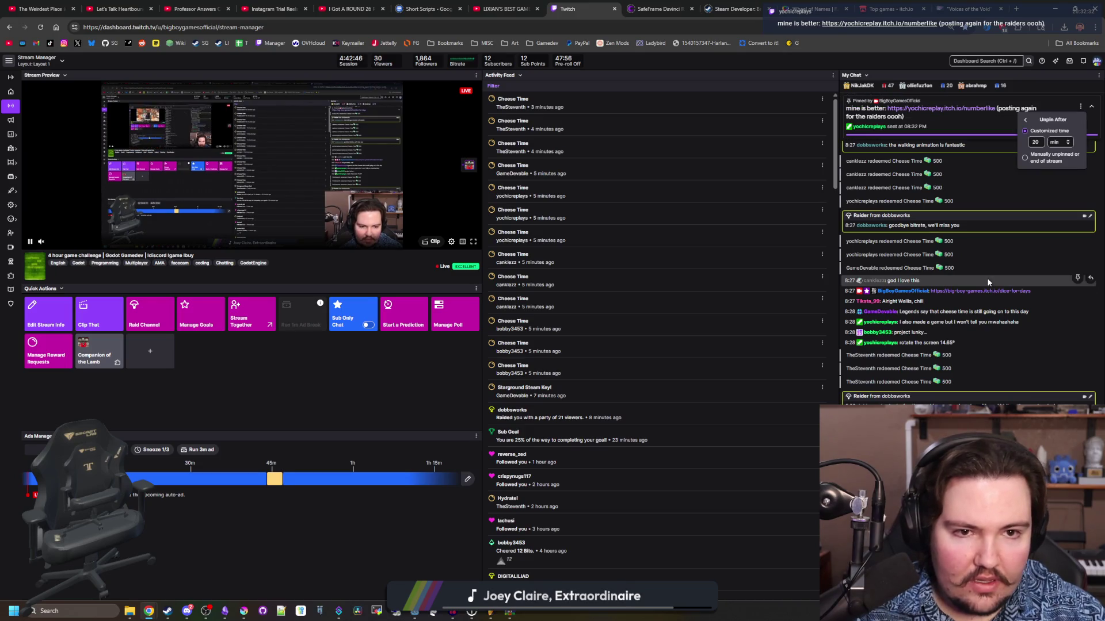
scroll(951, 116, up, 4)
click(1025, 157)
scroll(1038, 193, up, 10)
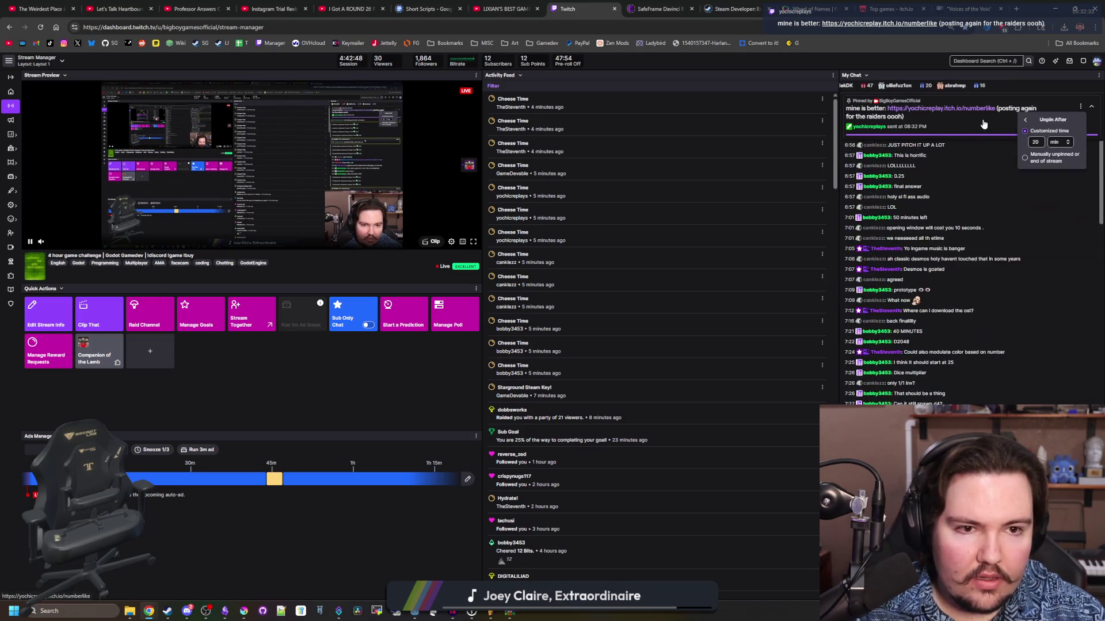
click(1037, 193)
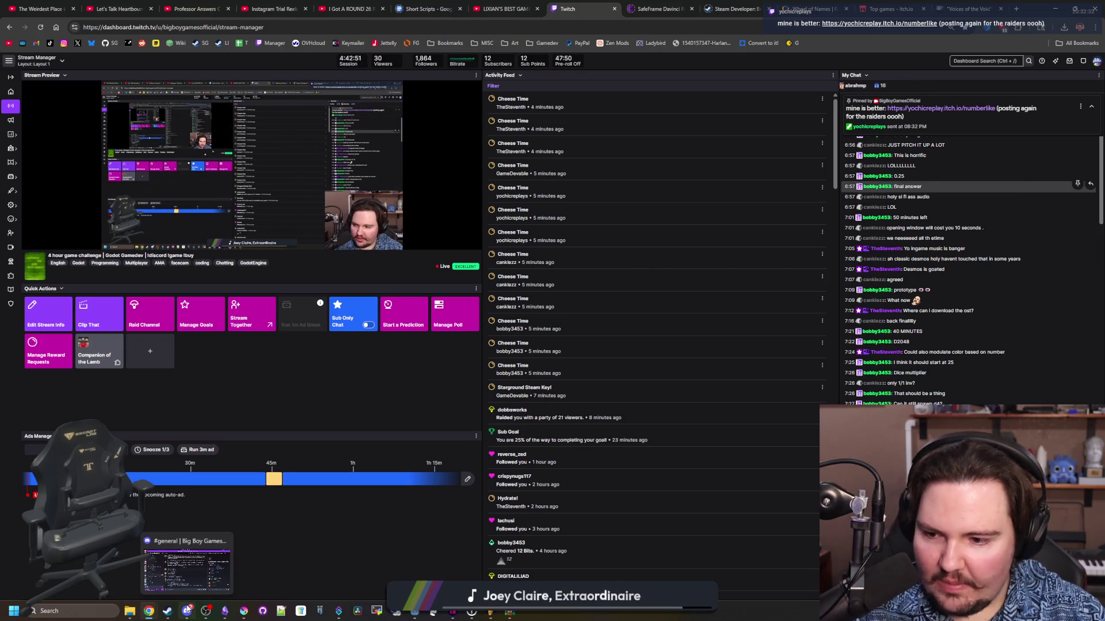
click(184, 567)
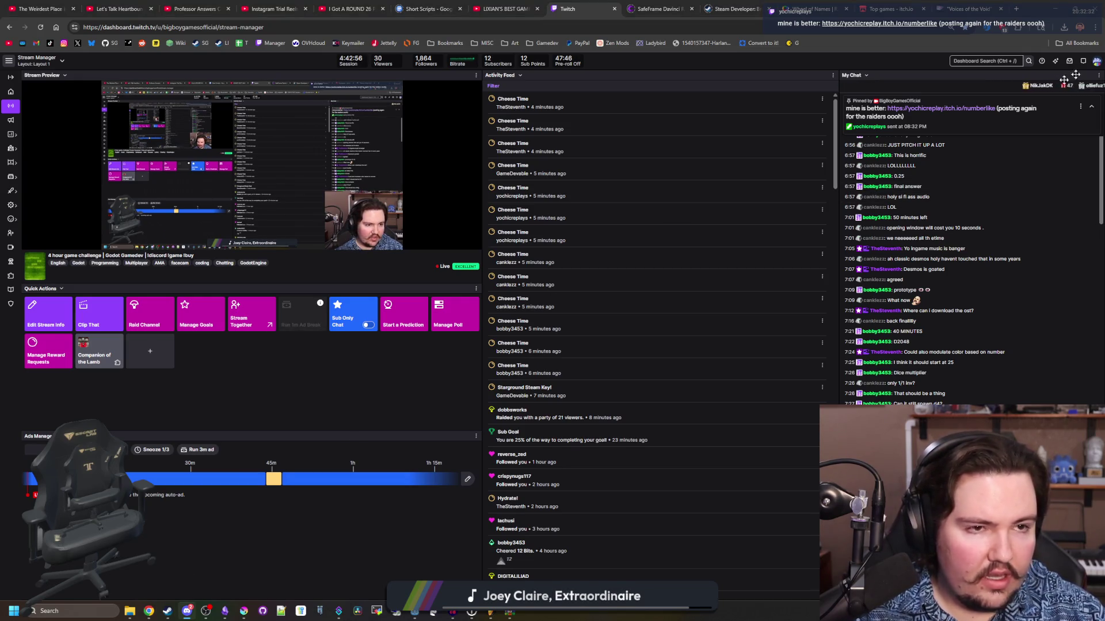
click(921, 5)
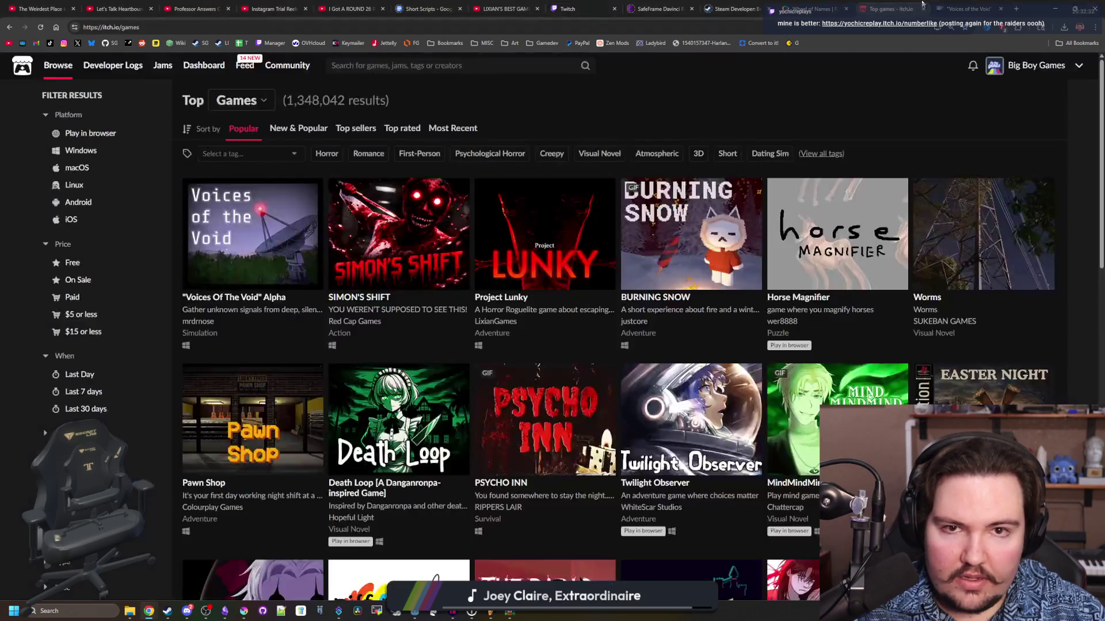
- Open Dice For Days from the creator Dashboard and select its page URL in the address bar
mouse_move(85, 69)
click(205, 64)
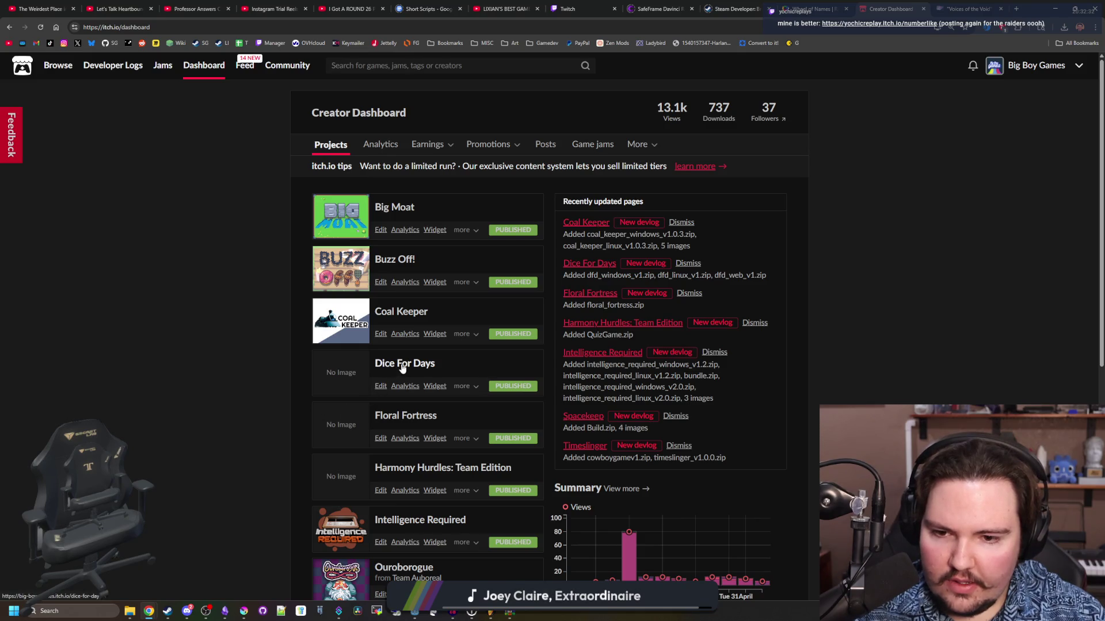
click(403, 368)
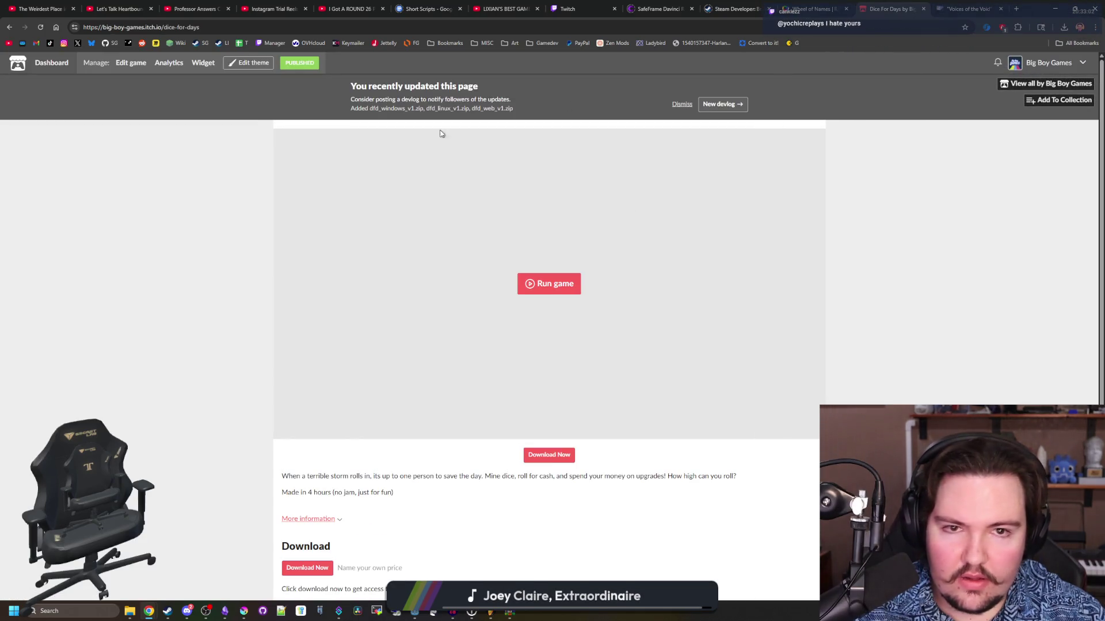
scroll(173, 136, down, 2)
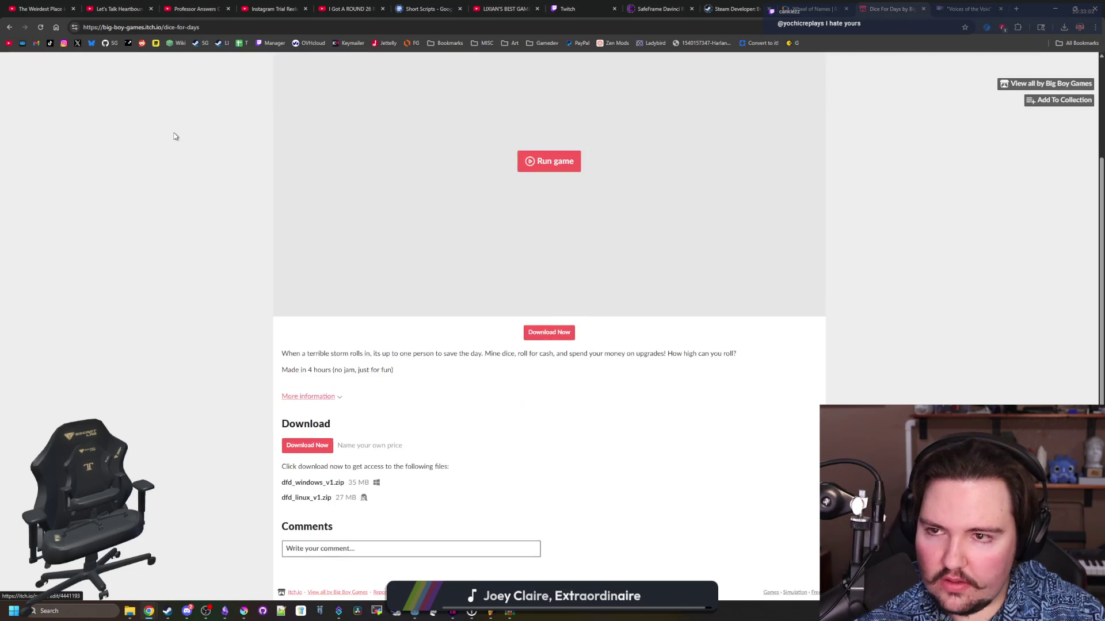
scroll(173, 136, up, 2)
click(199, 28)
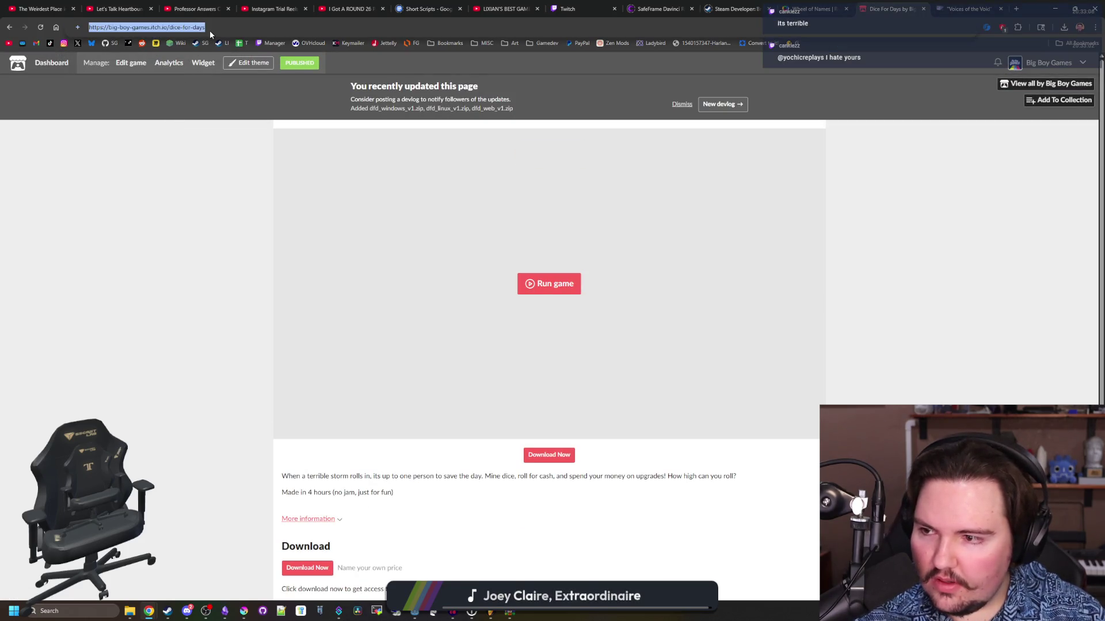
key(alt+Tab)
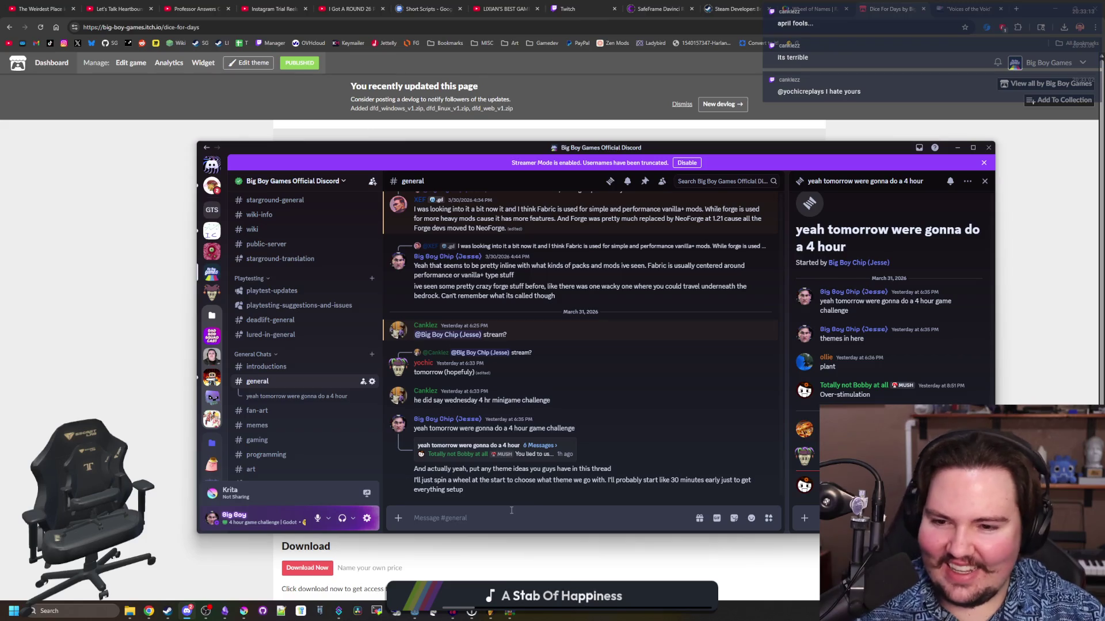
- Start the #announcements message and paste in the Dice For Days page link
scroll(293, 348, up, 3)
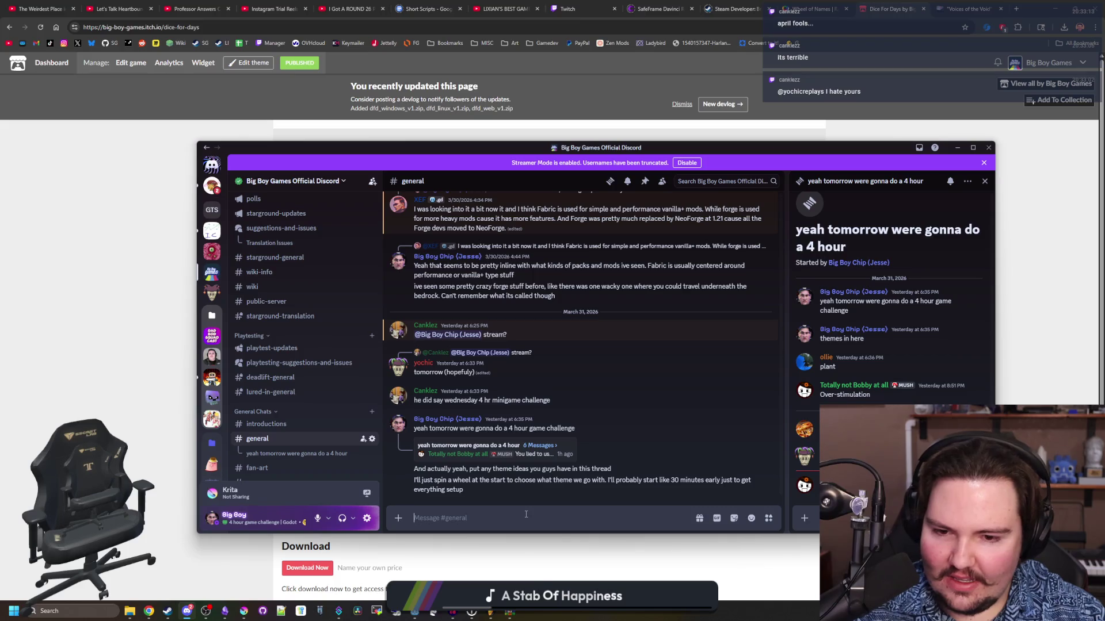
scroll(328, 439, up, 5)
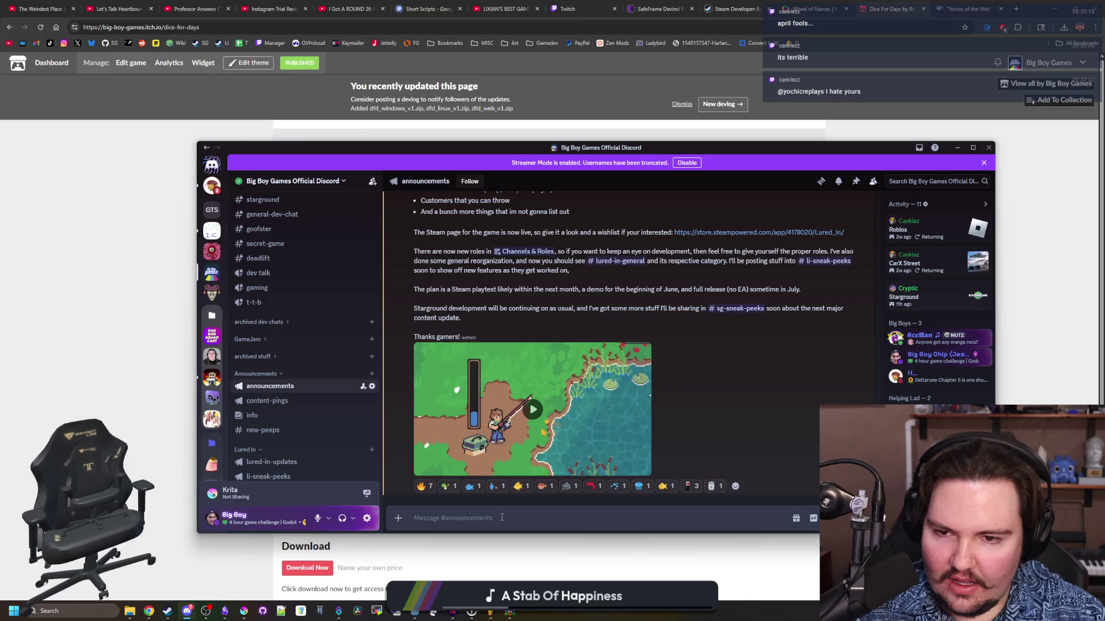
scroll(538, 444, up, 3)
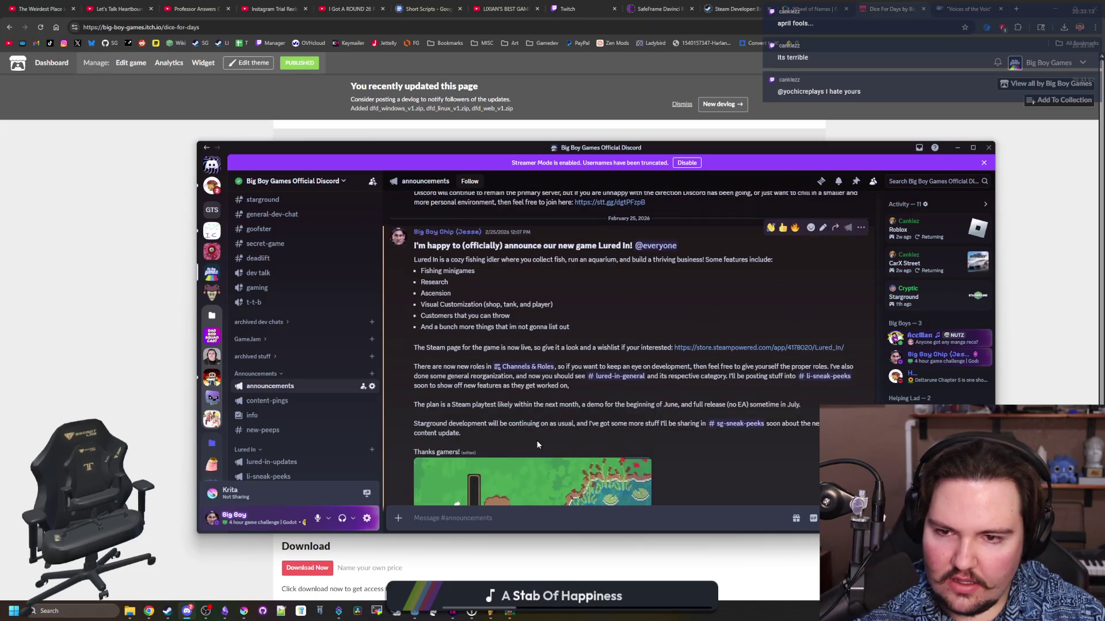
scroll(536, 440, down, 3)
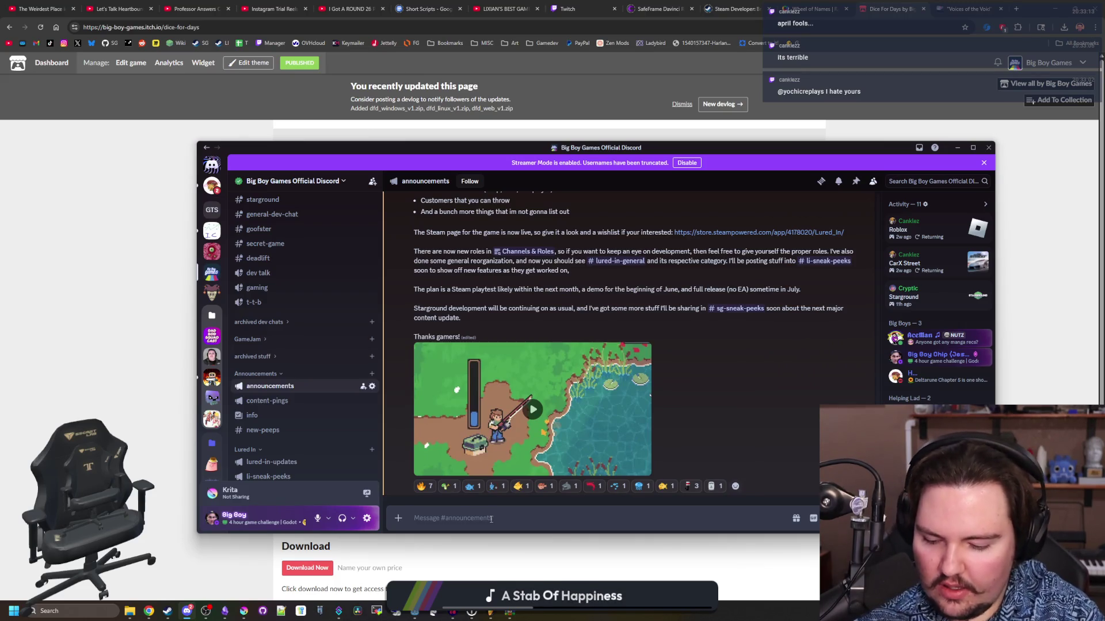
text(We did a 4 hour challenge)
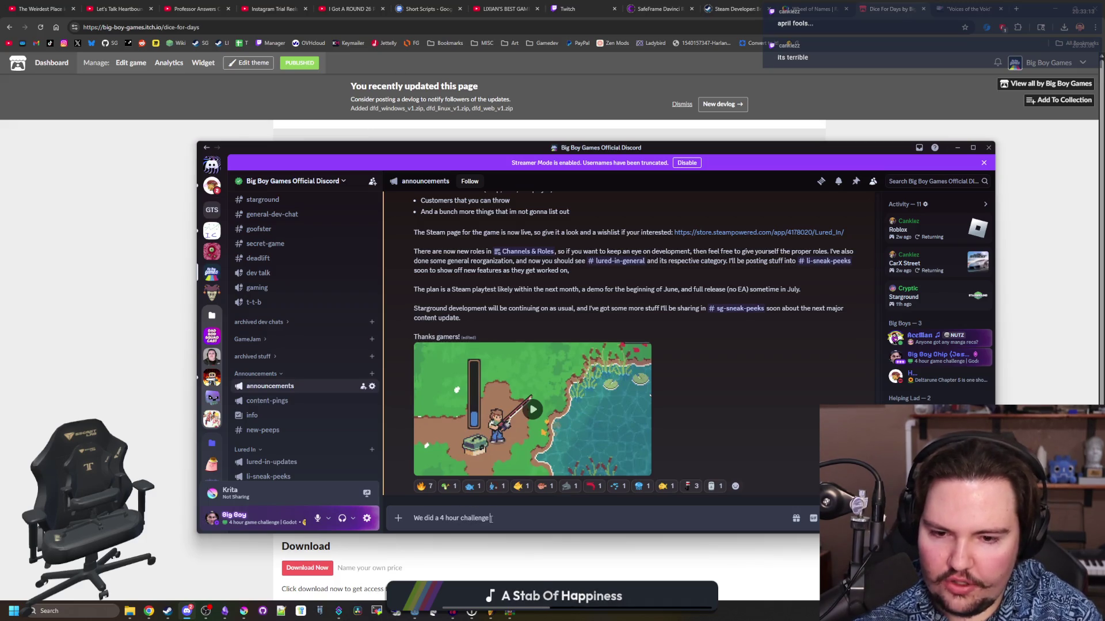
text( run today on stream, so feel freeto chec)
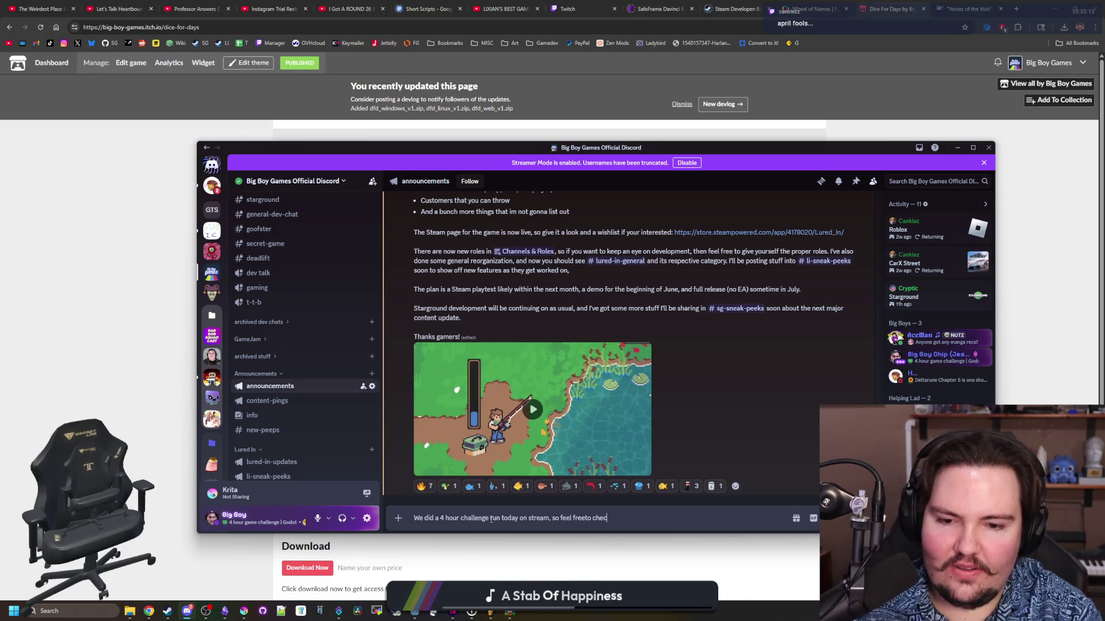
text(k out Dice For Days here:)
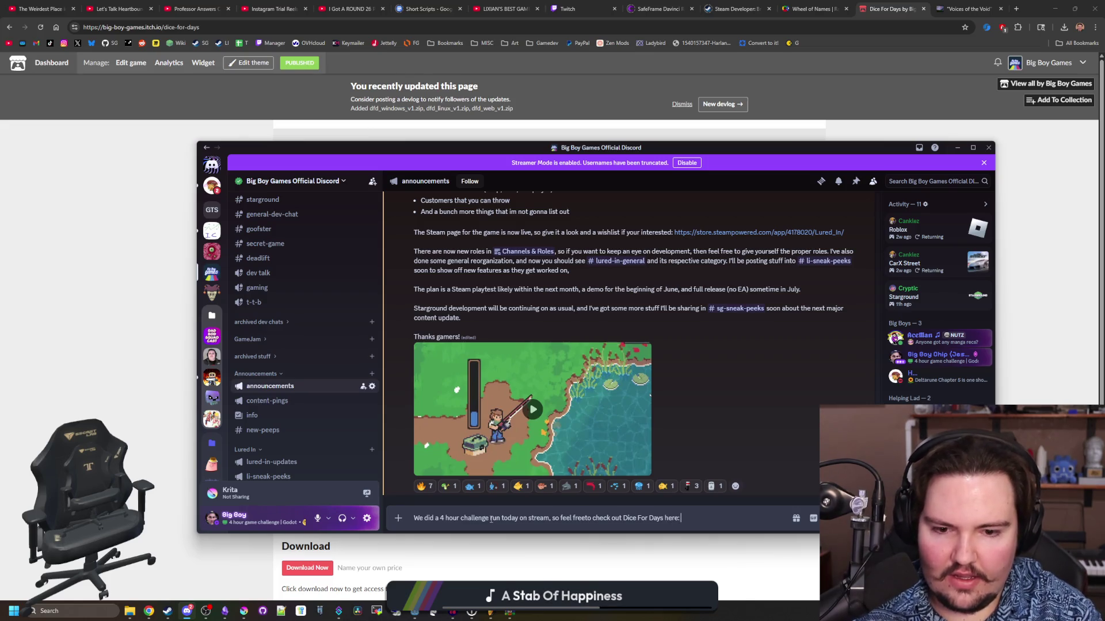
text(https://big-boy-games.itch.io/dice-for-days)
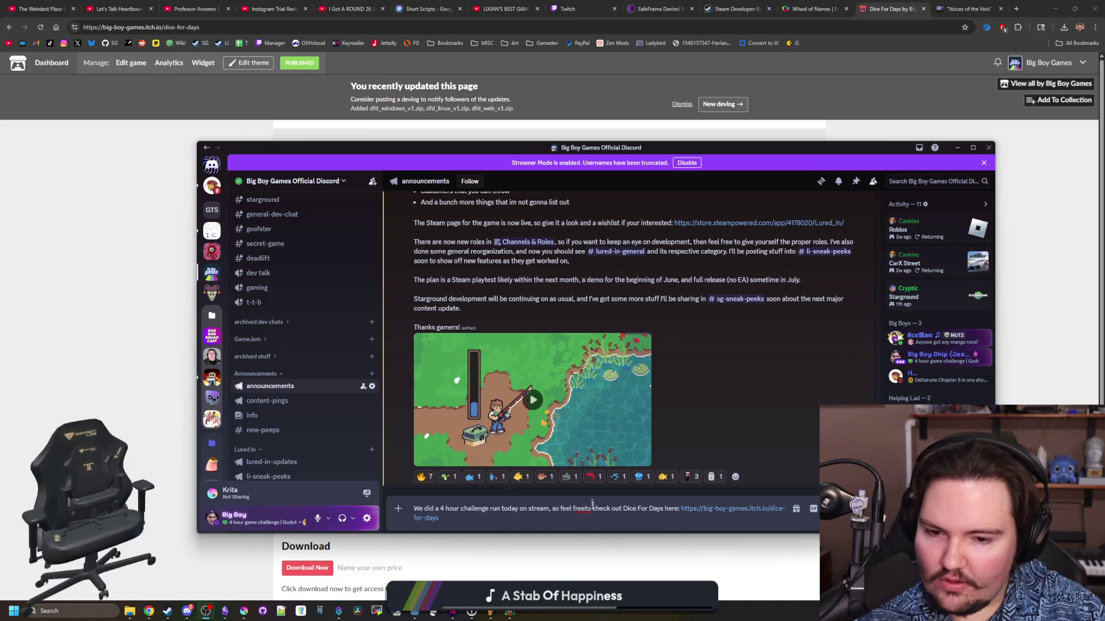
- Add a line recommending the Numberlike link, post it, and publish to following servers
key(shift+Return)
text(Also yochic joined in on the c)
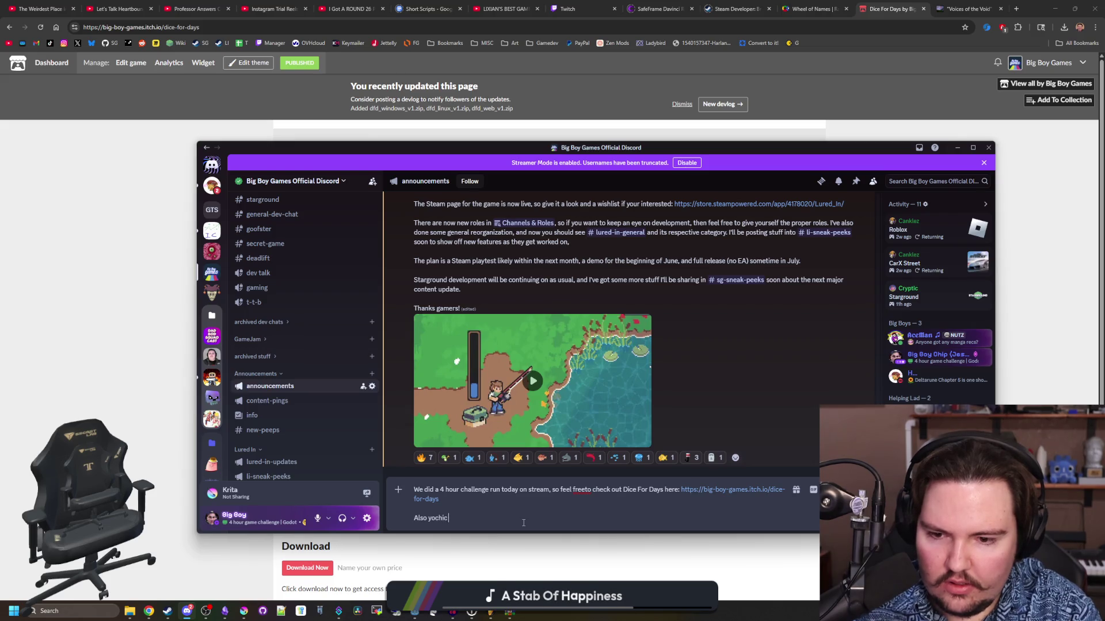
text(halle)
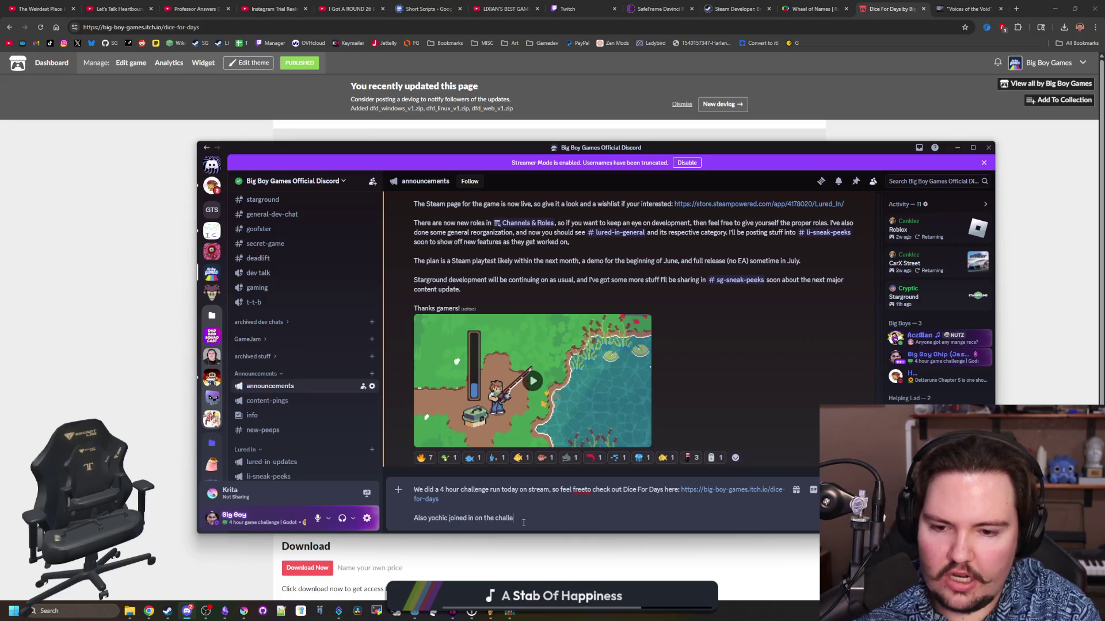
text(nge, s che)
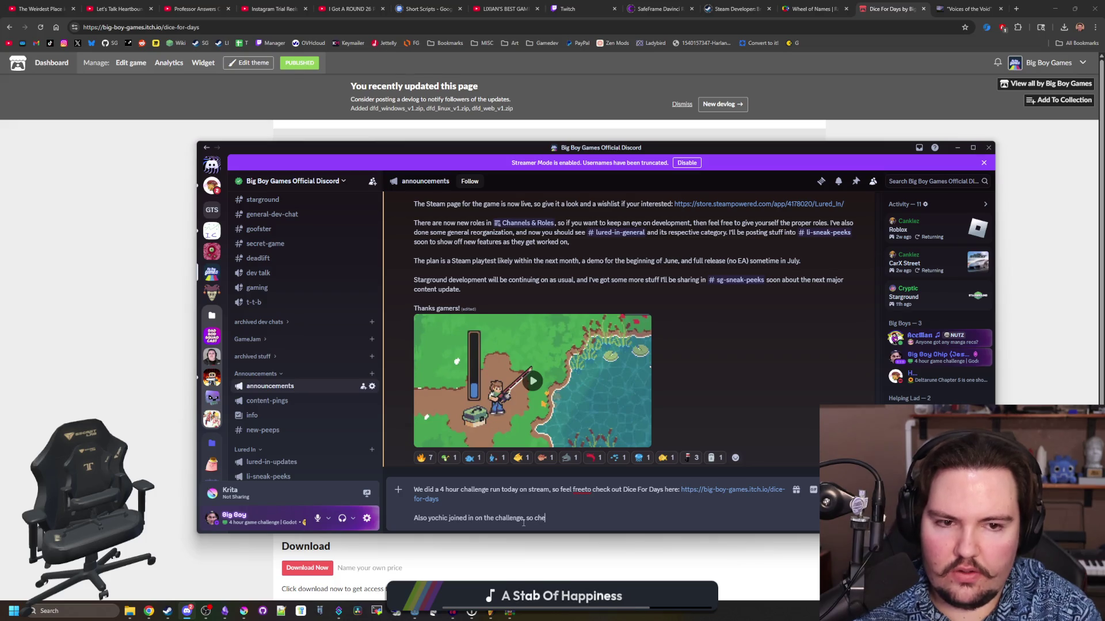
text(ck heirs out as well)
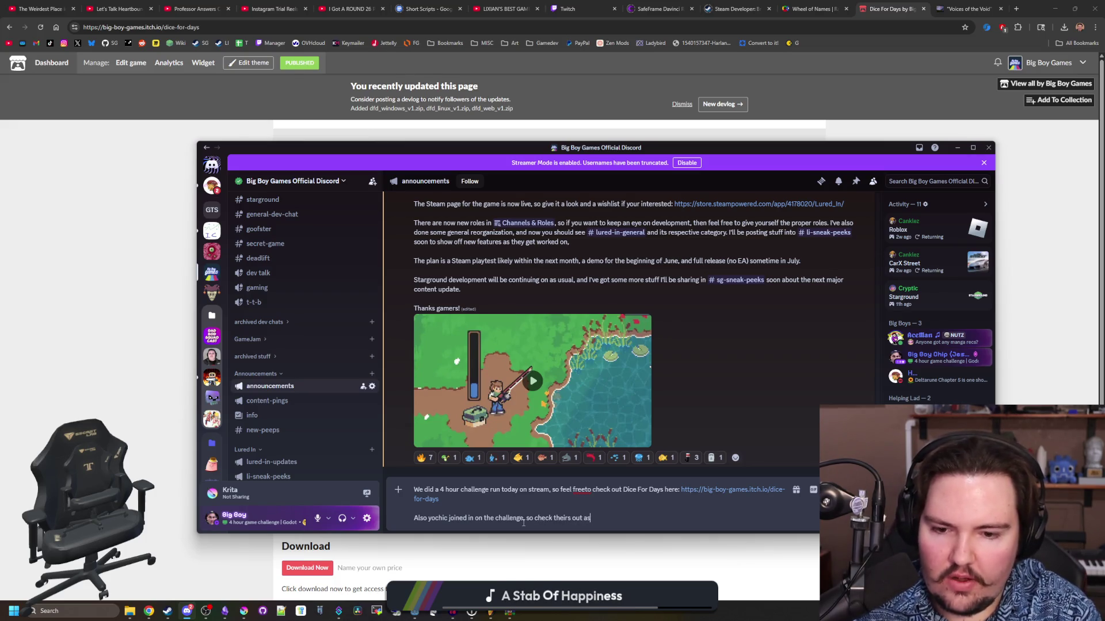
text(https://yochicreplay.itch.io/numberlike)
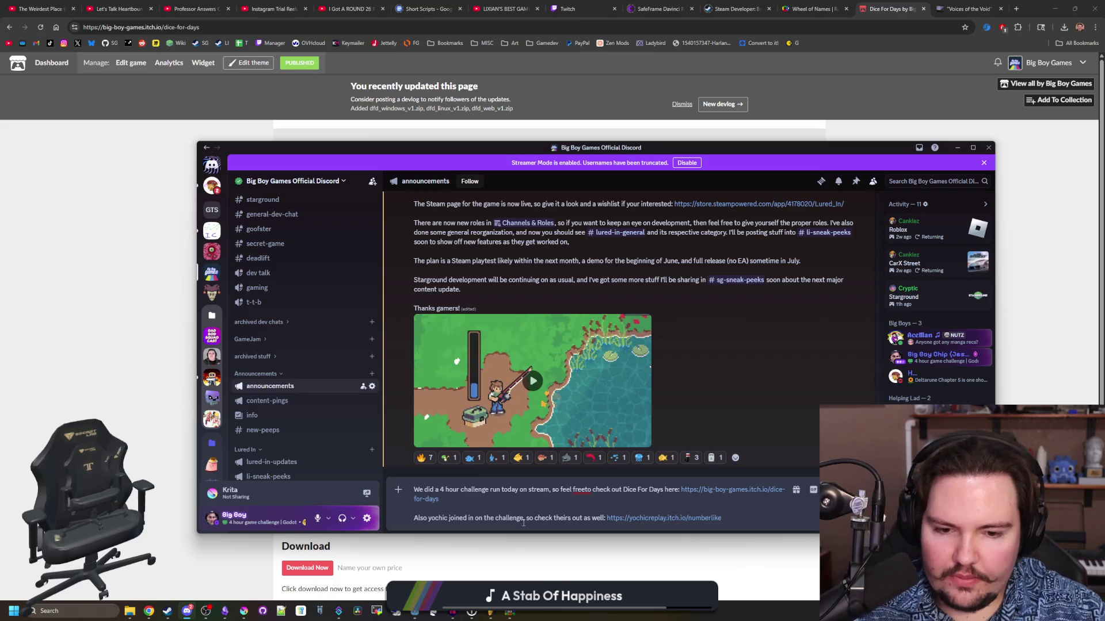
key(Return)
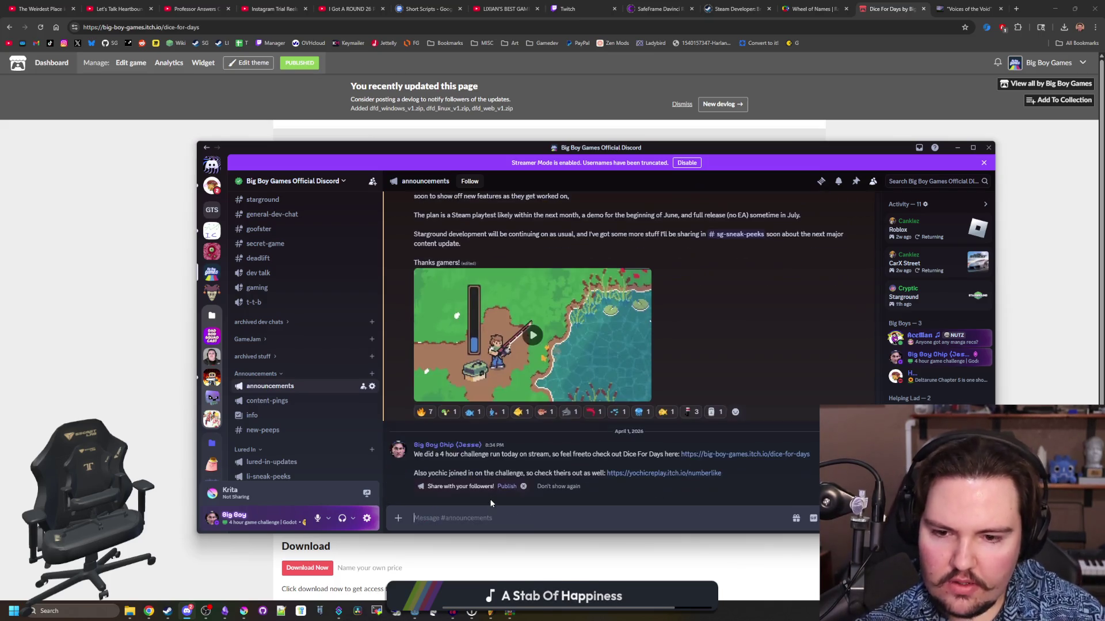
click(509, 488)
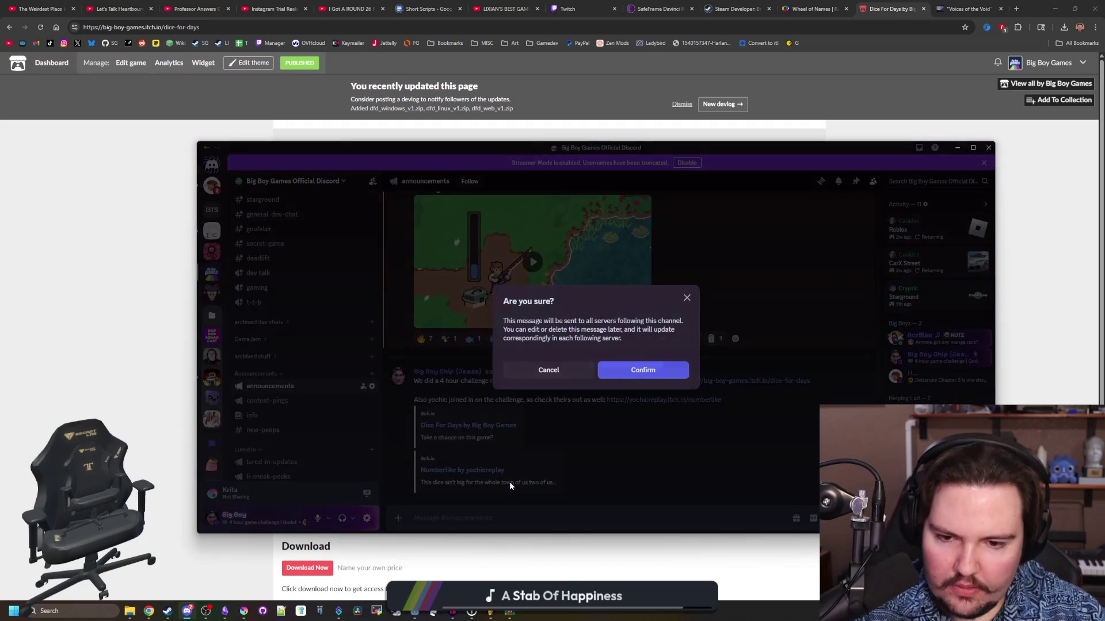
click(652, 371)
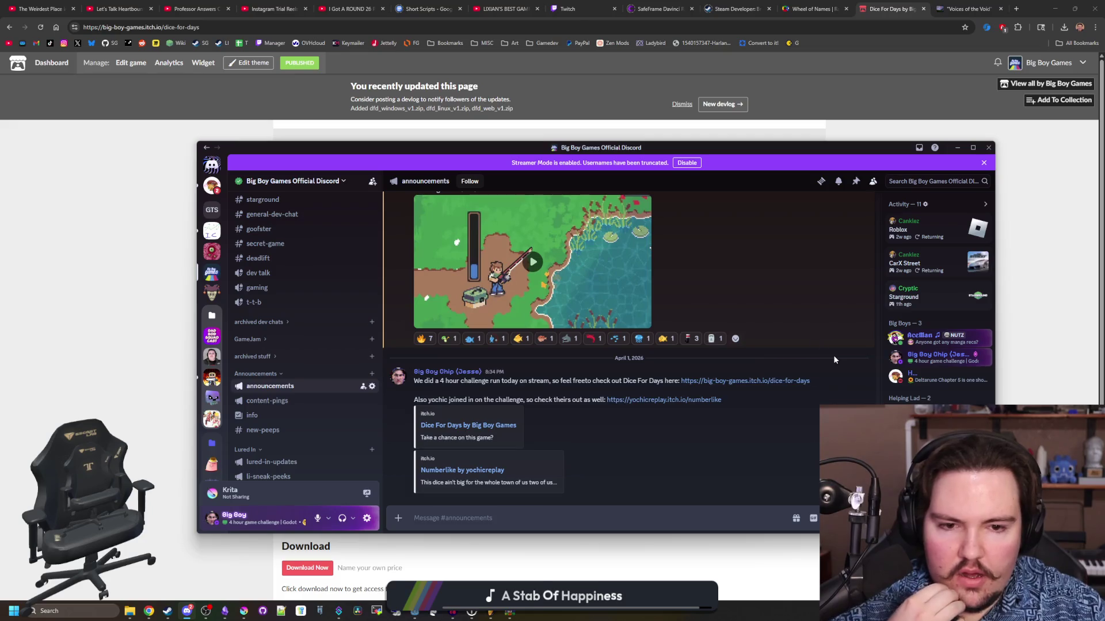
- Edit the post: space out 'freeto', add 'The theme was Numbers, and outside assets were forbidden.', confirm
click(823, 367)
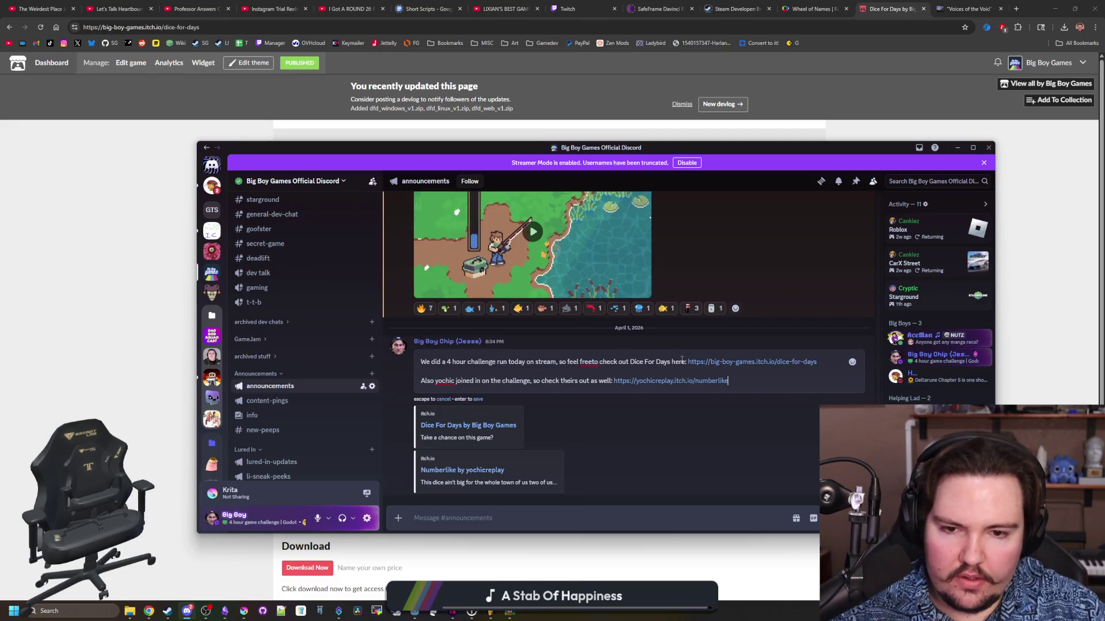
click(592, 361)
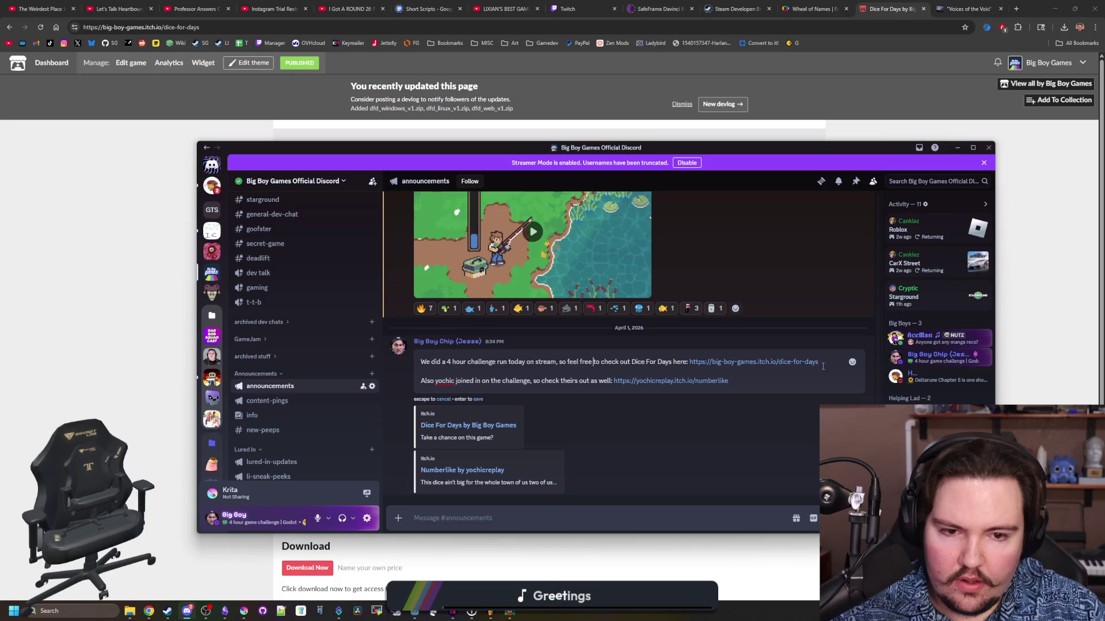
key(shift+Return)
key(shift+Return)
text(The theme was N)
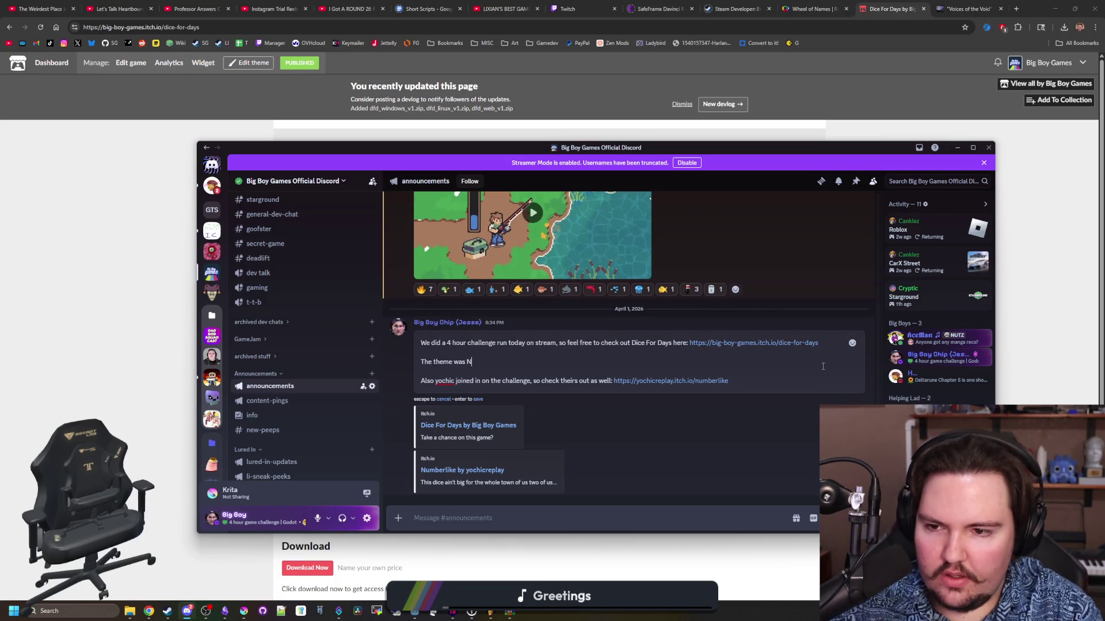
text(umbers, and we)
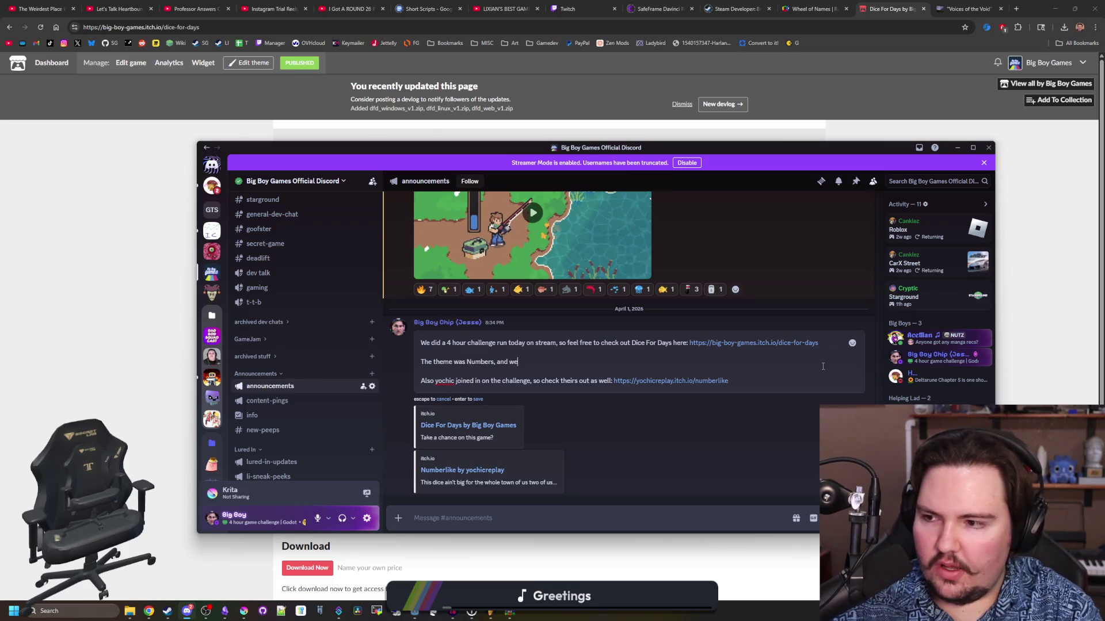
key(BackSpace)
key(BackSpace)
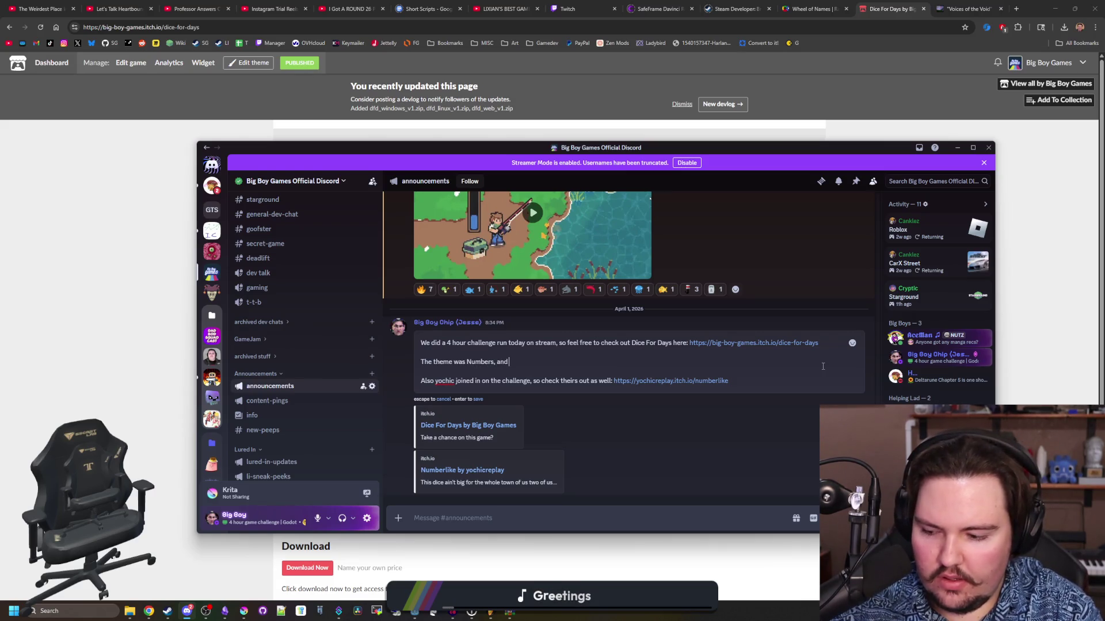
text(outside assets w)
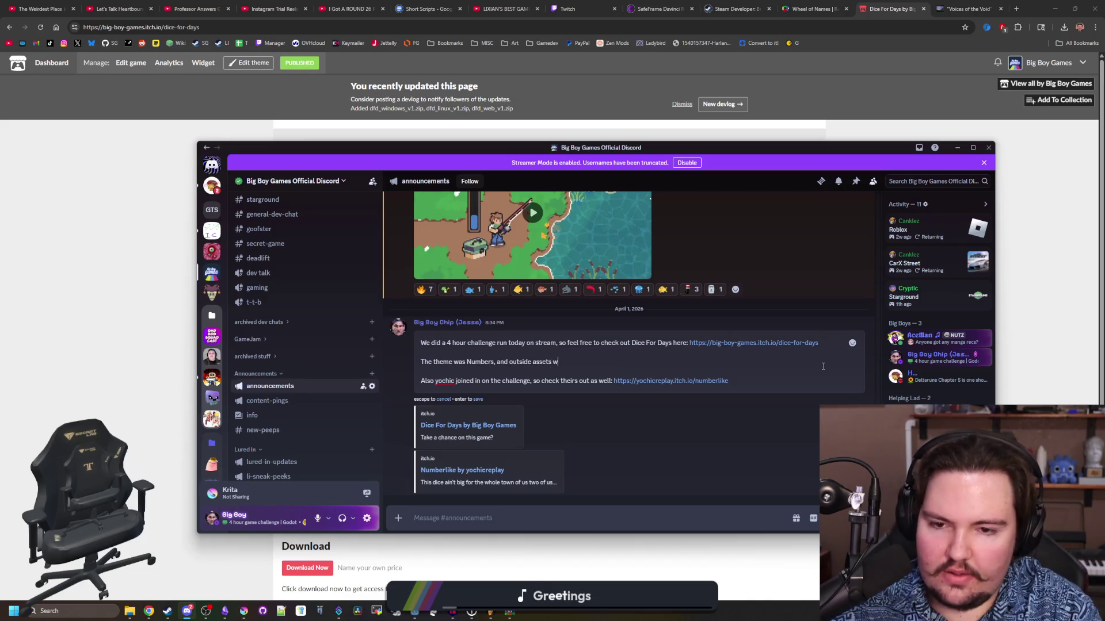
text(ere forbidden)
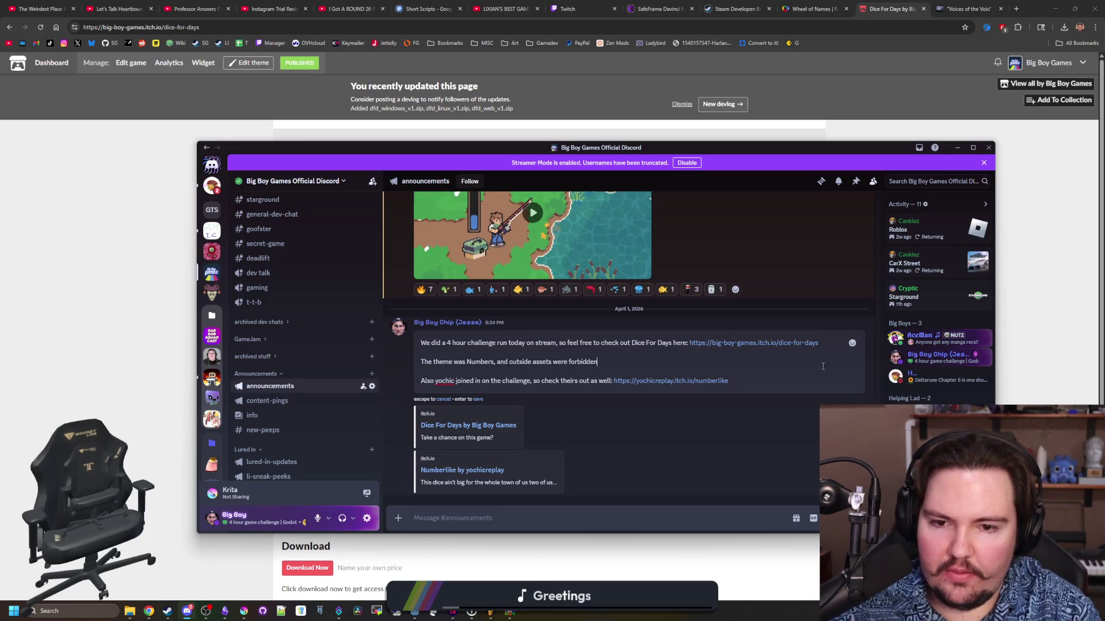
text(.)
click(479, 400)
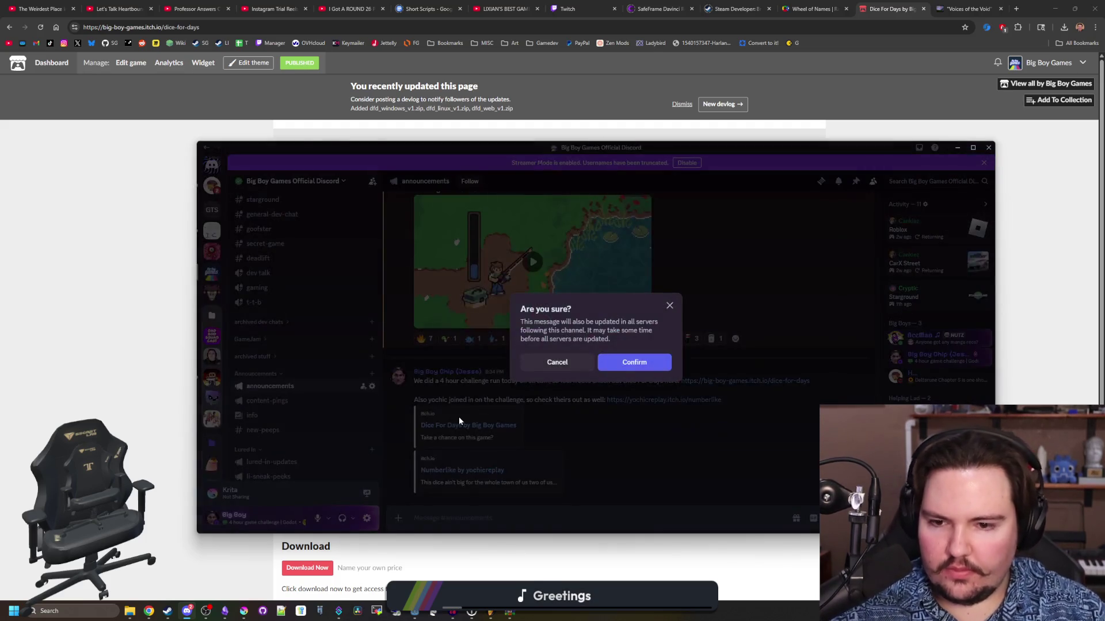
click(654, 368)
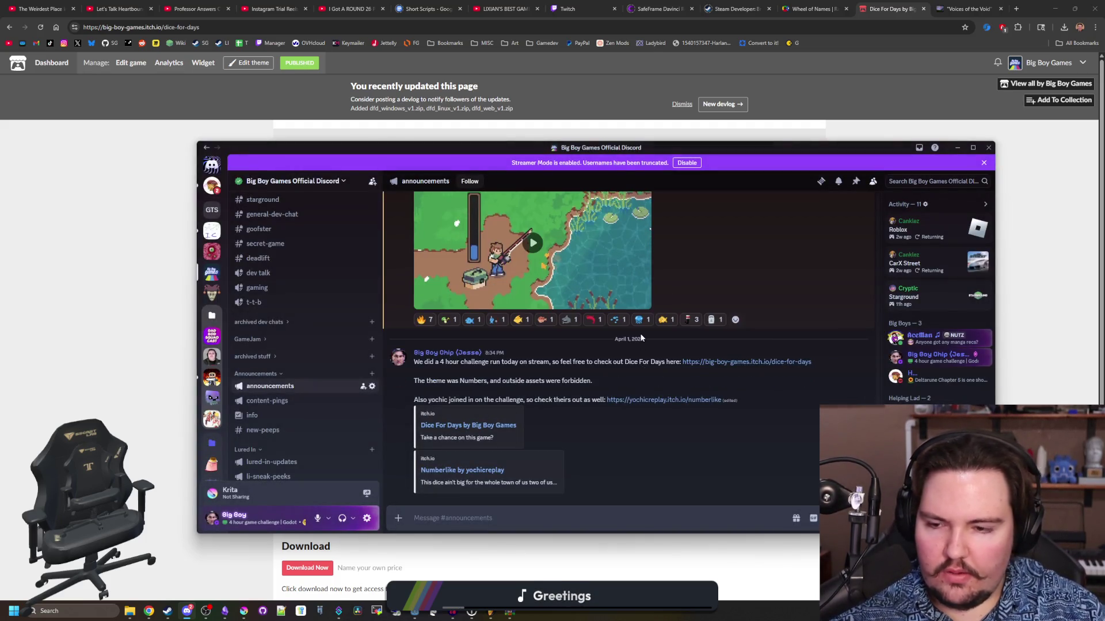
click(357, 133)
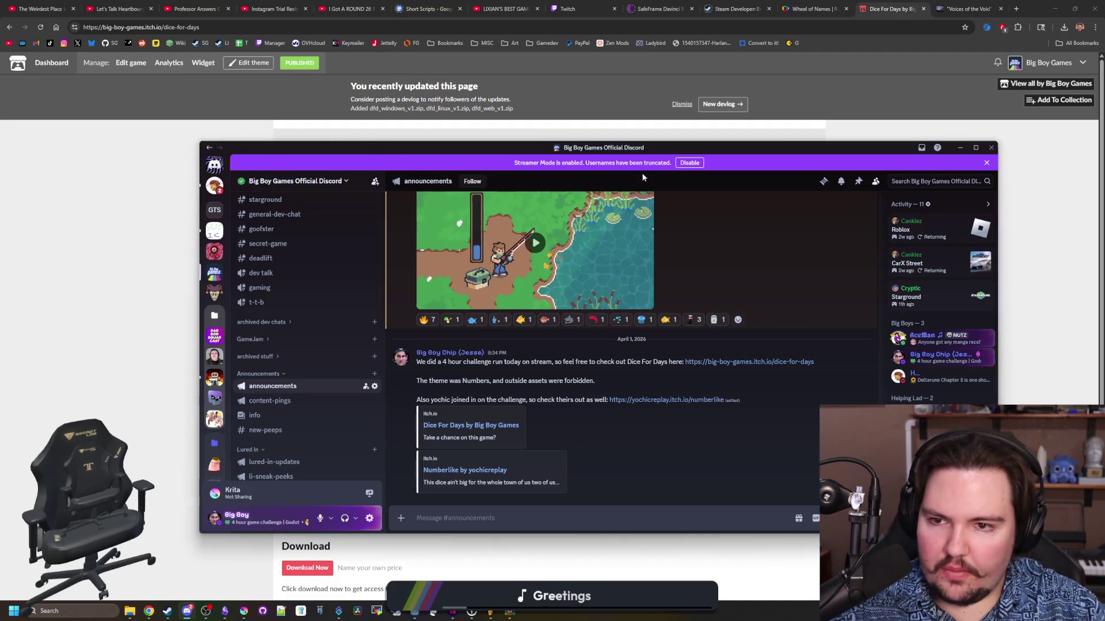